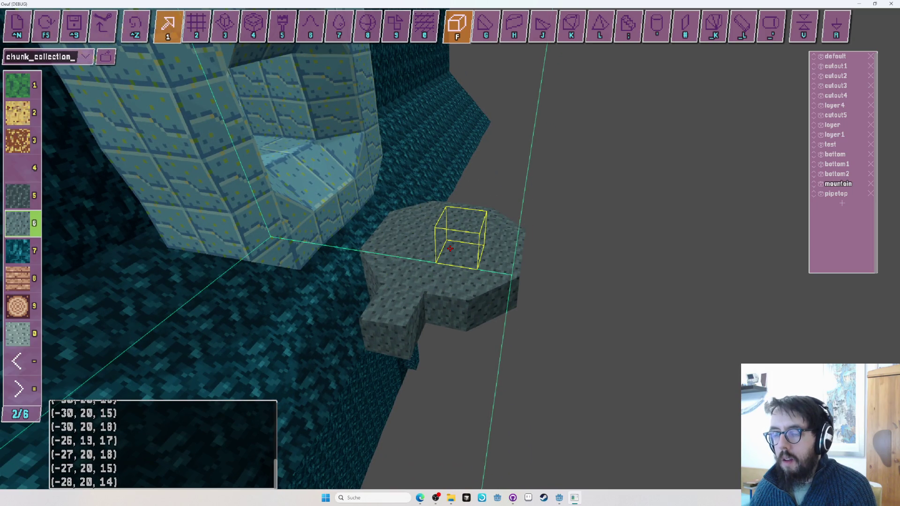
Place stone-material wedge blocks stepping down below the octagonal ledge, then undo one placement.
key(Tab)
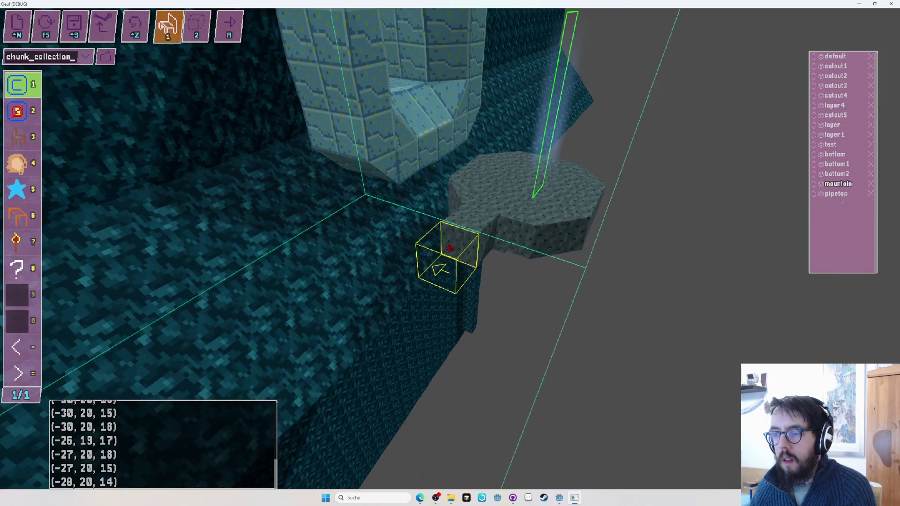
key(2)
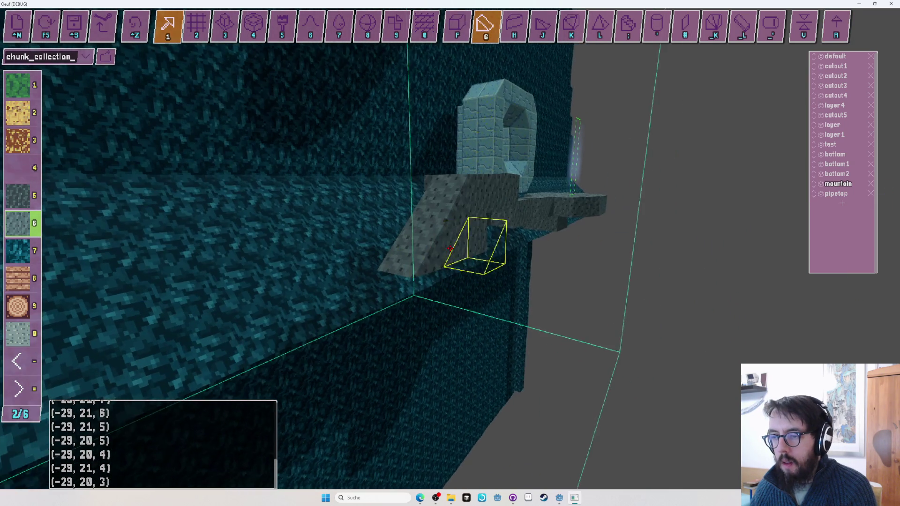
key(ctrl+z)
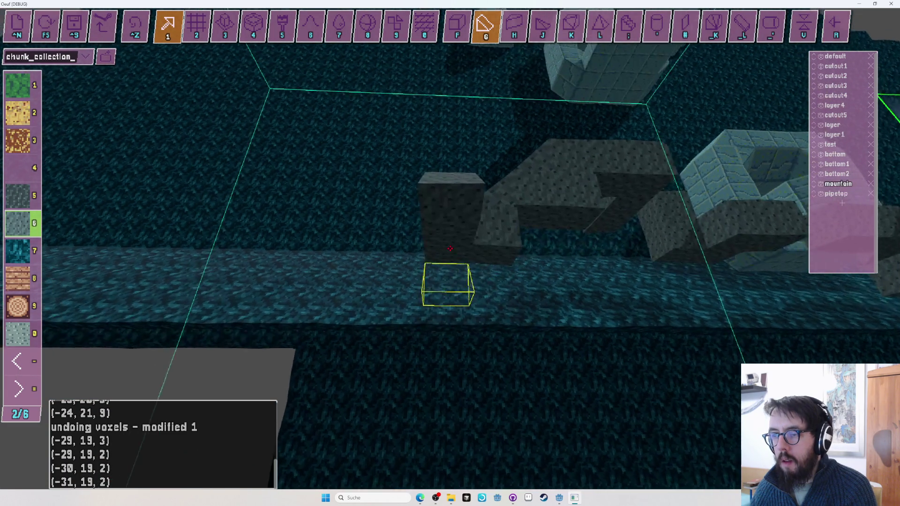
Extend the stone ramp downward by alternating cube and wedge blocks with the area tool.
key(f)
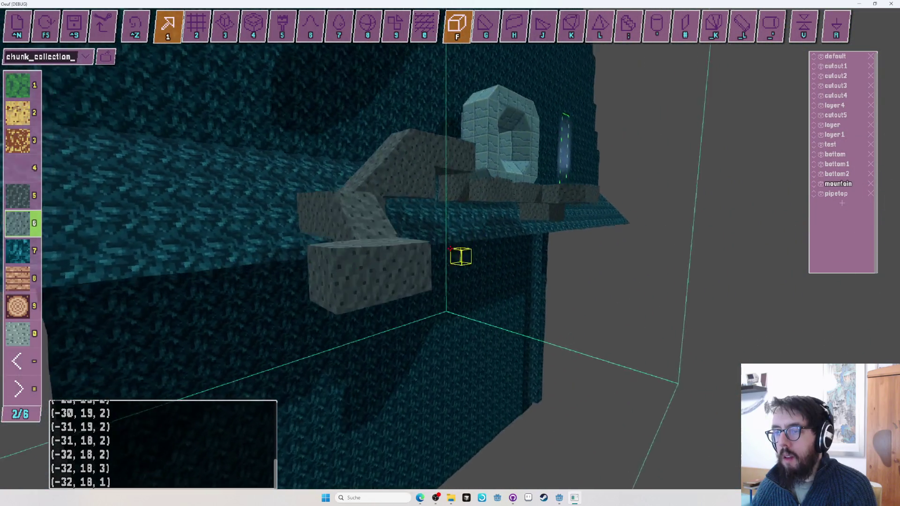
key(7)
key(g)
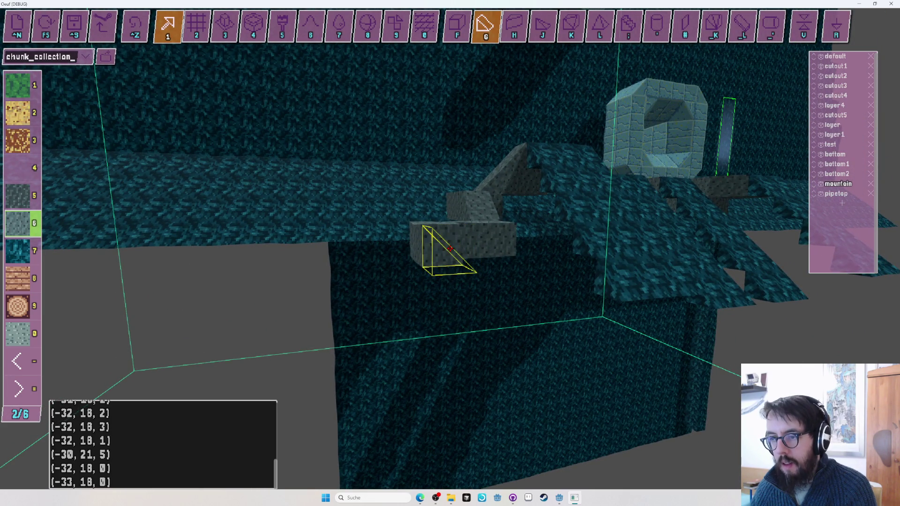
click(450, 248)
key(2)
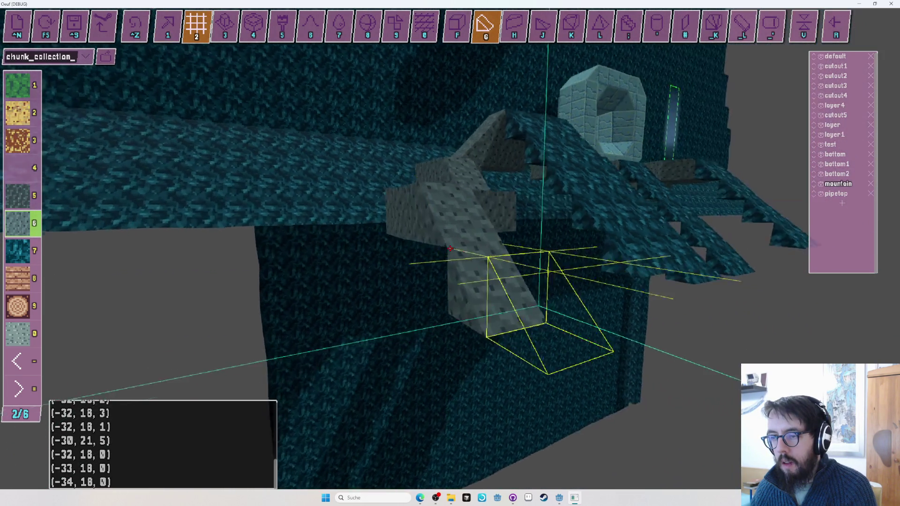
key(f)
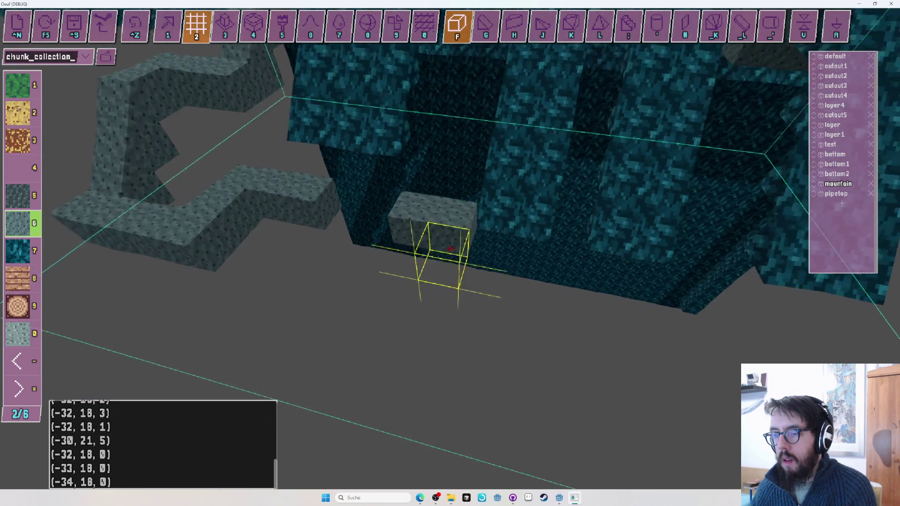
Drop a stone column from the ledge and fill a marked area with gray stone.
key(g)
click(451, 248)
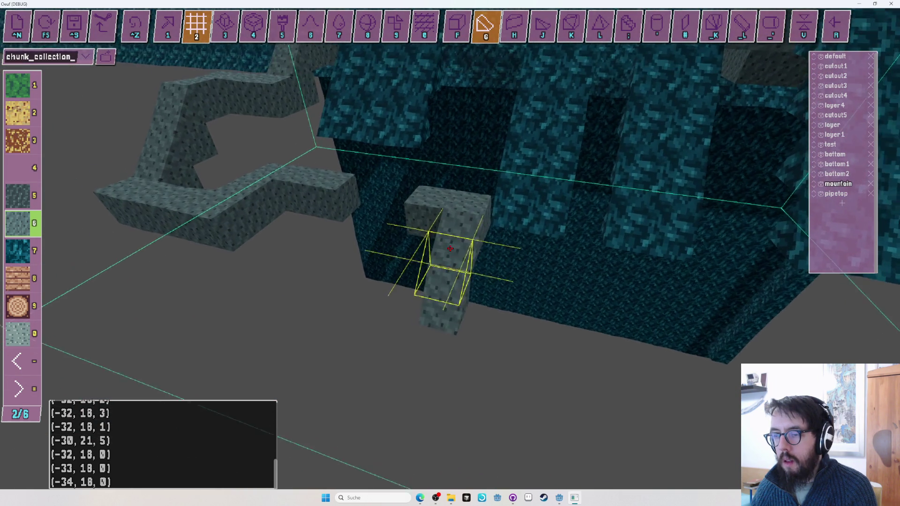
key(f)
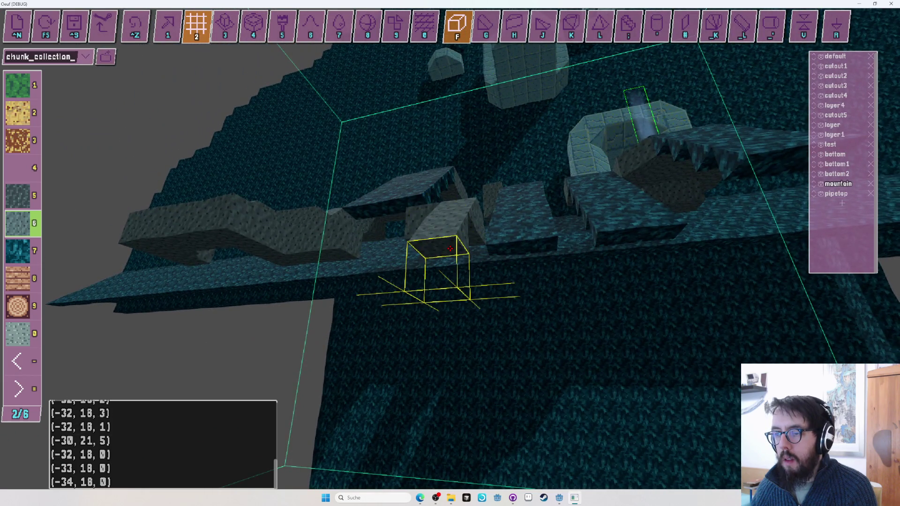
click(450, 249)
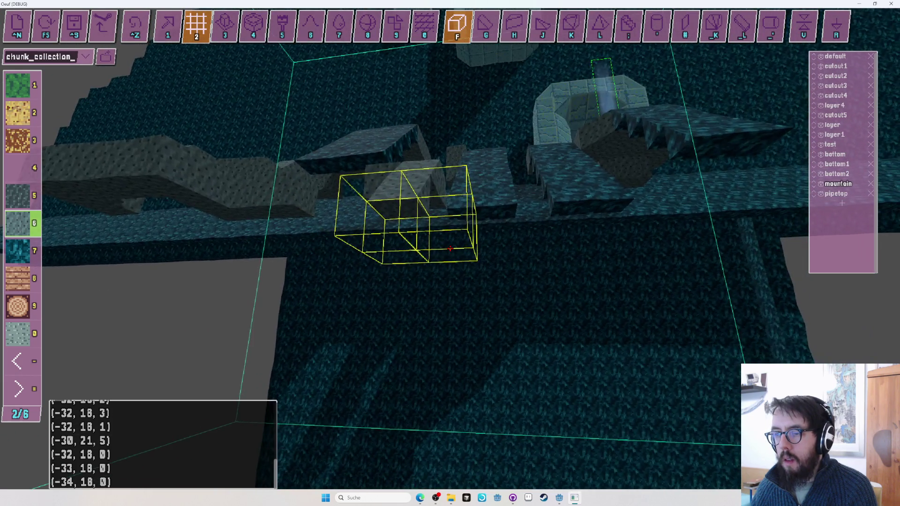
click(450, 248)
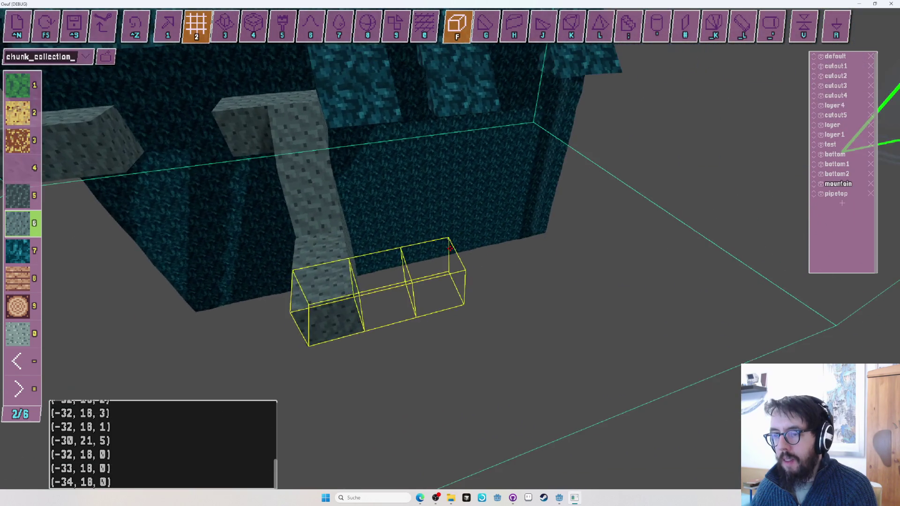
Lay two stone ledge rows along the wall base and a run of teal rock beneath.
key(7)
key(g)
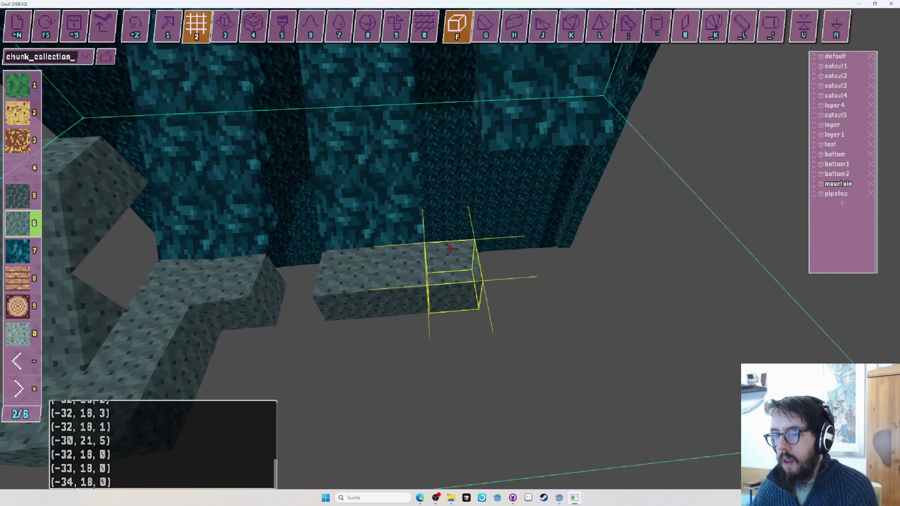
drag(450, 248, 450, 249)
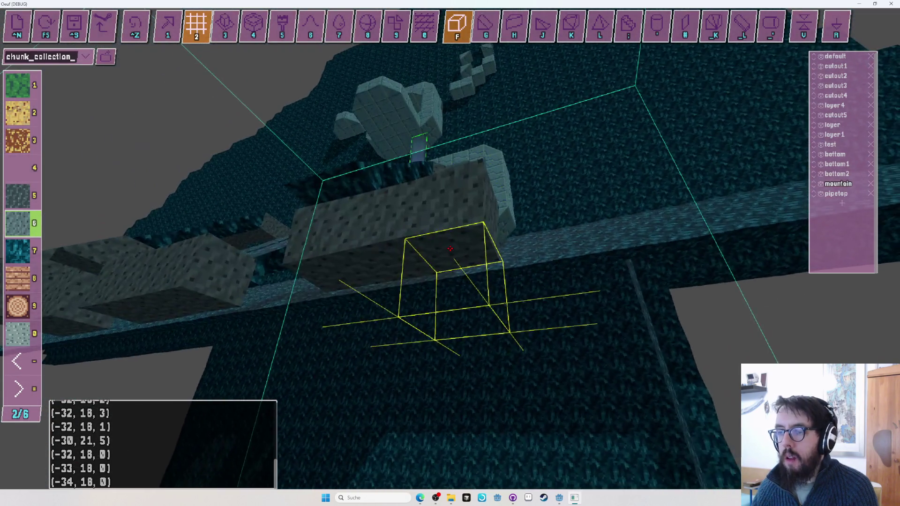
drag(450, 248, 450, 249)
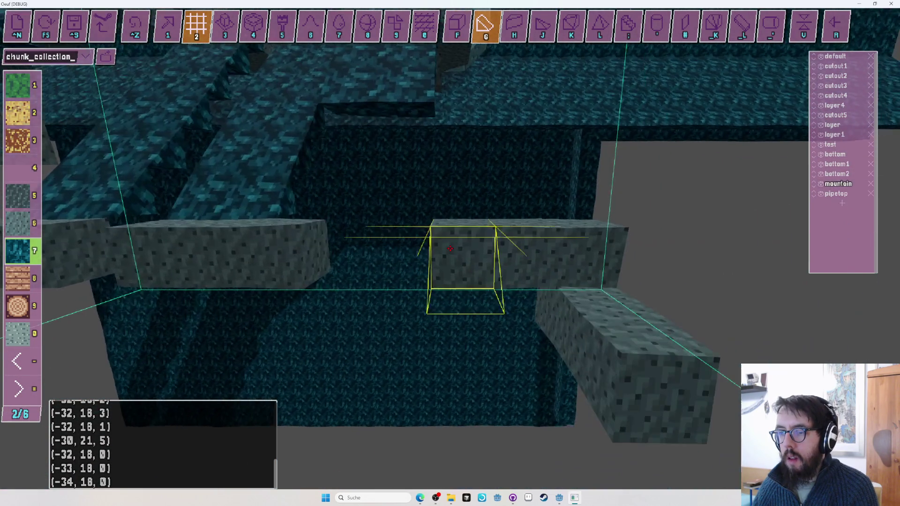
key(7)
drag(450, 248, 451, 248)
key(s)
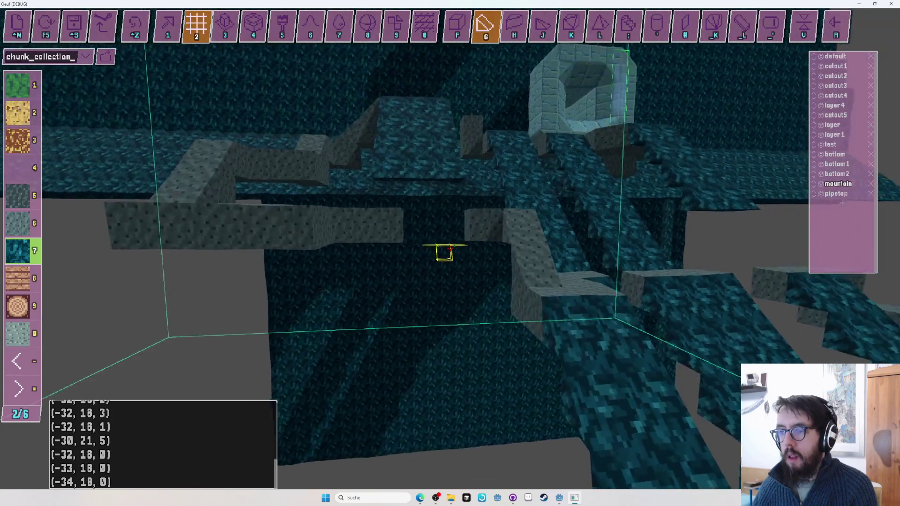
Draw two short teal rock runs, then undo both fills.
drag(450, 249, 449, 249)
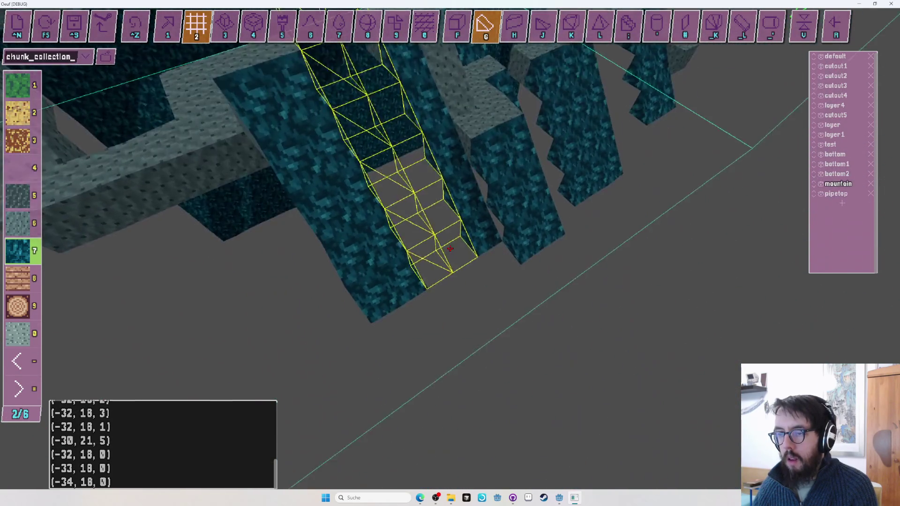
drag(451, 247, 450, 249)
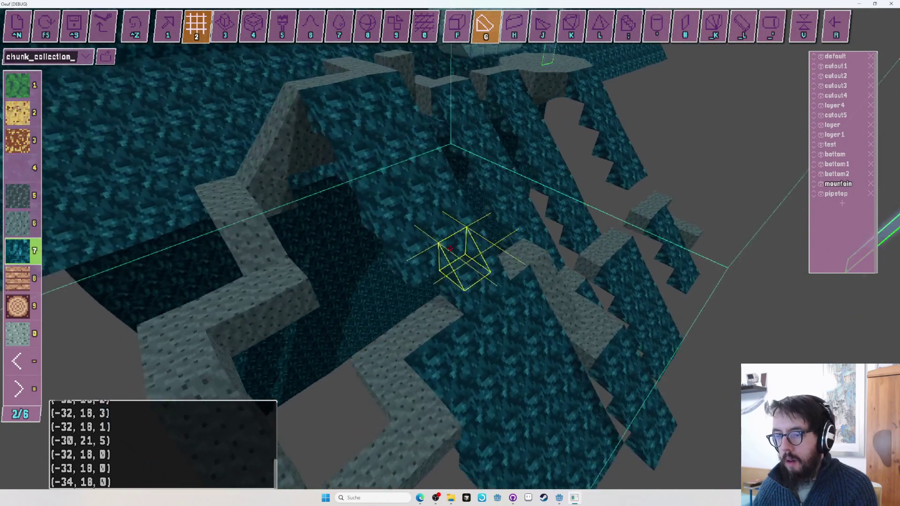
key(ctrl+z)
key(w)
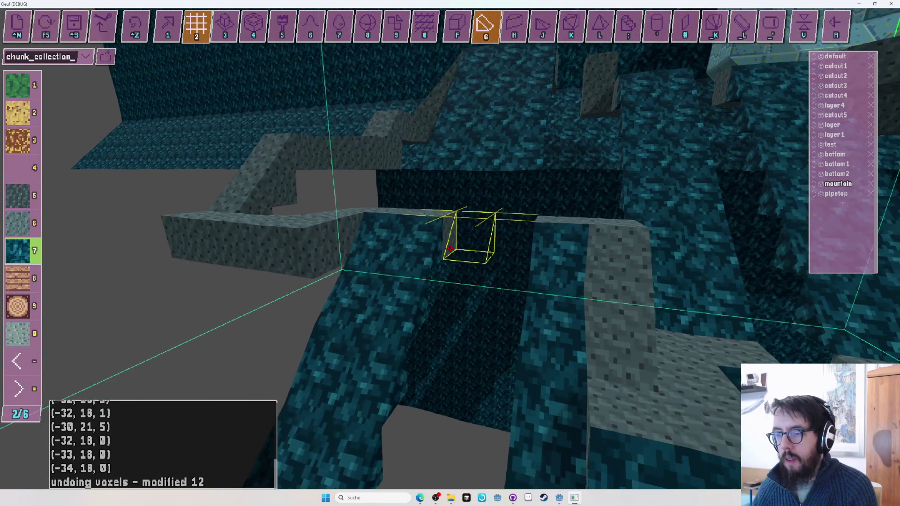
key(w)
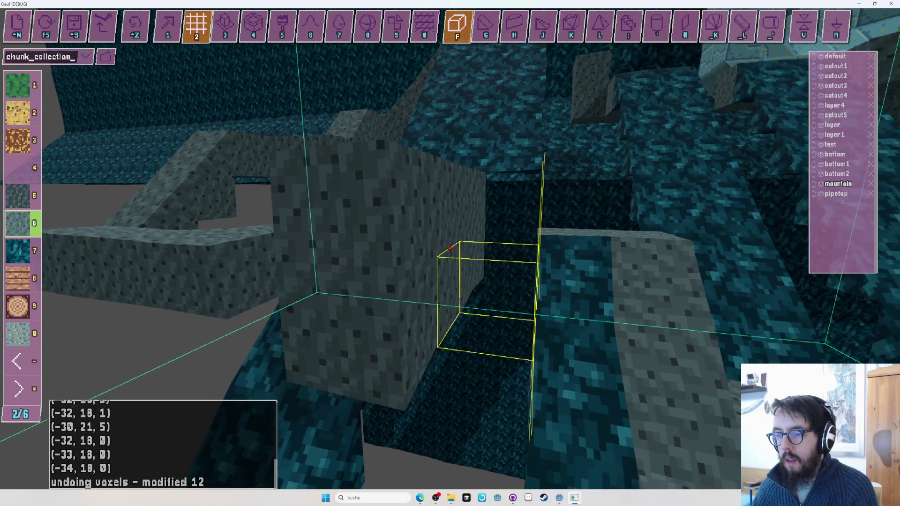
key(ctrl+z)
Switch to single teal wedge placement and fly down along the rock wall seam.
key(1)
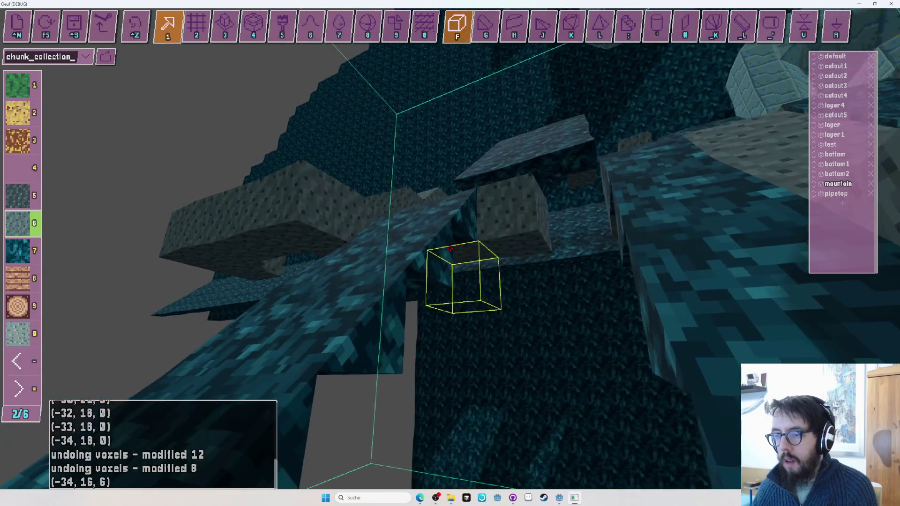
key(g)
scroll(449, 249, down, 1)
key(w)
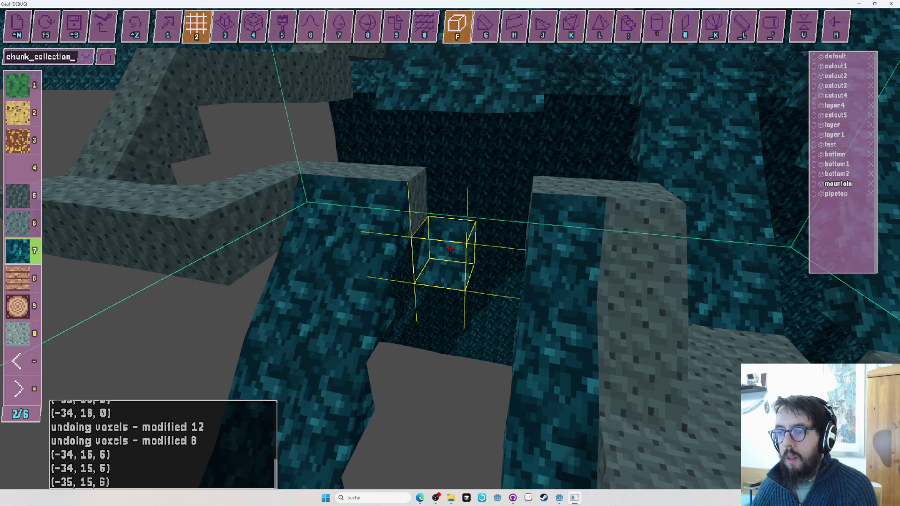
key(w)
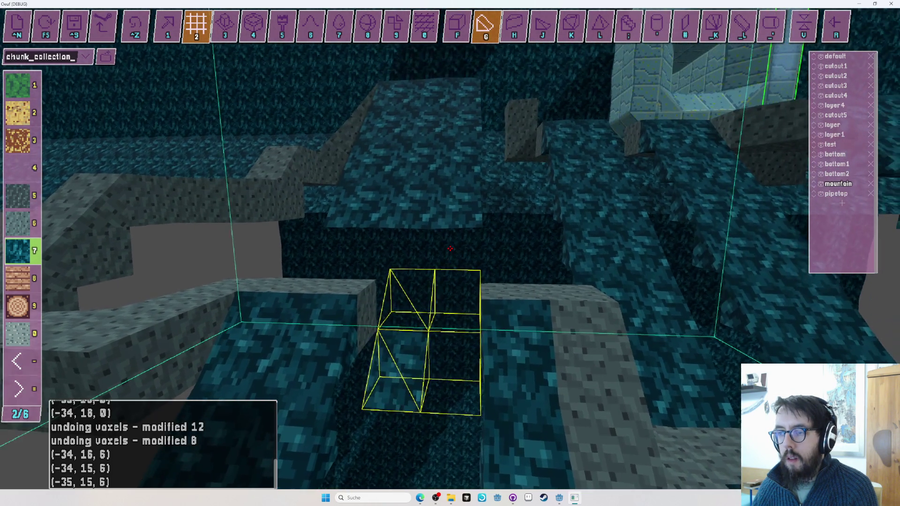
key(w)
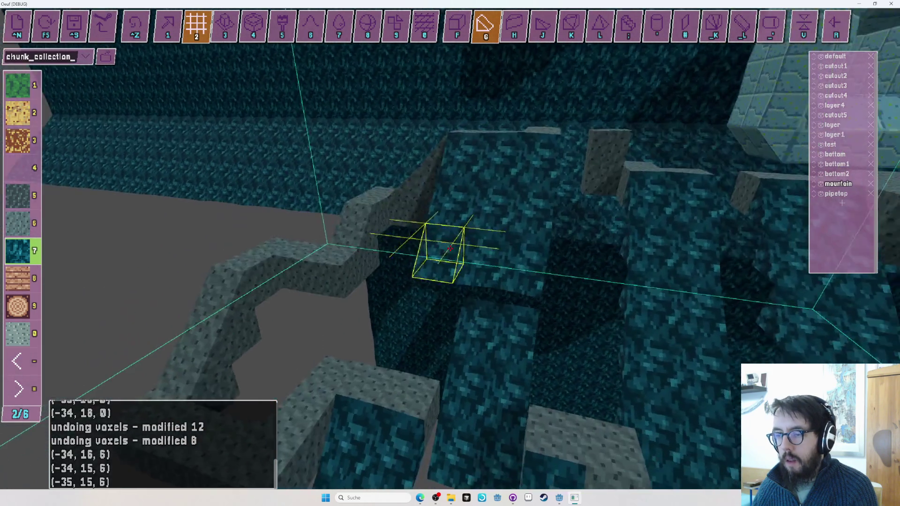
key(w)
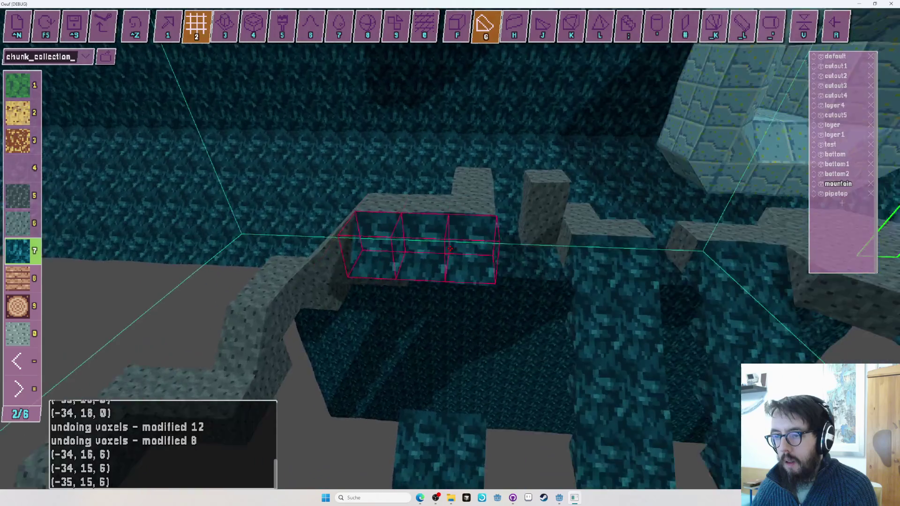
key(w)
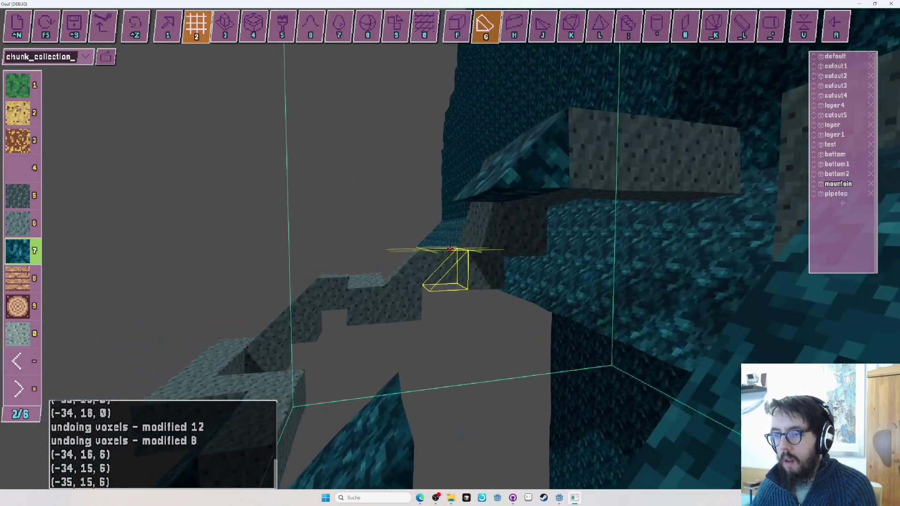
key(w)
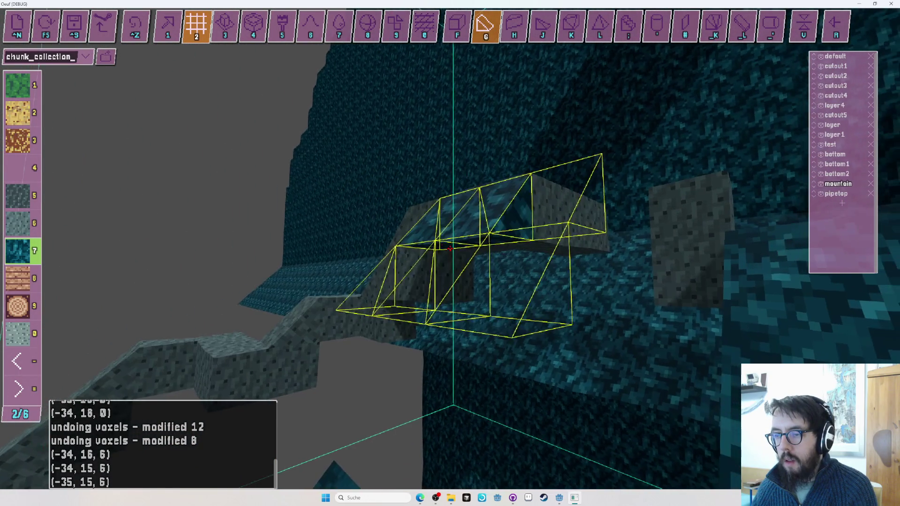
key(w)
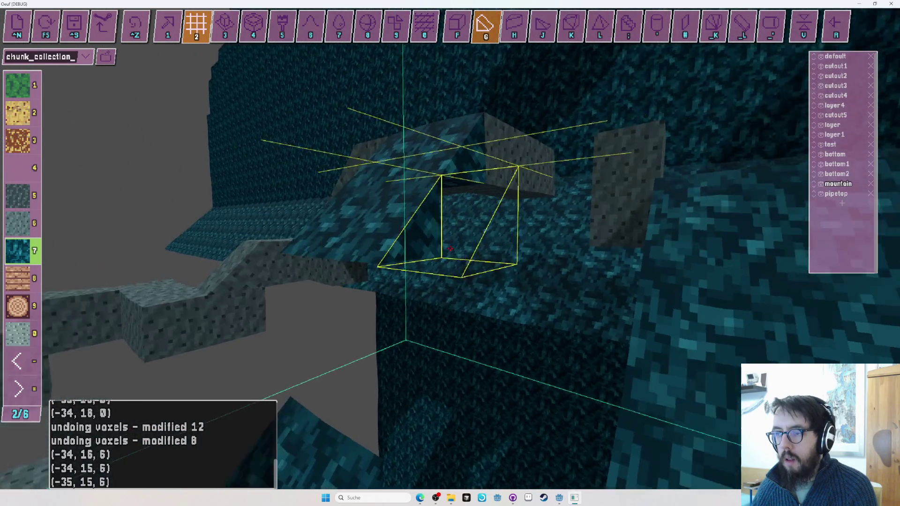
Set single full-cube placement near the rock wall, then select the box fill tool 3.
key(f)
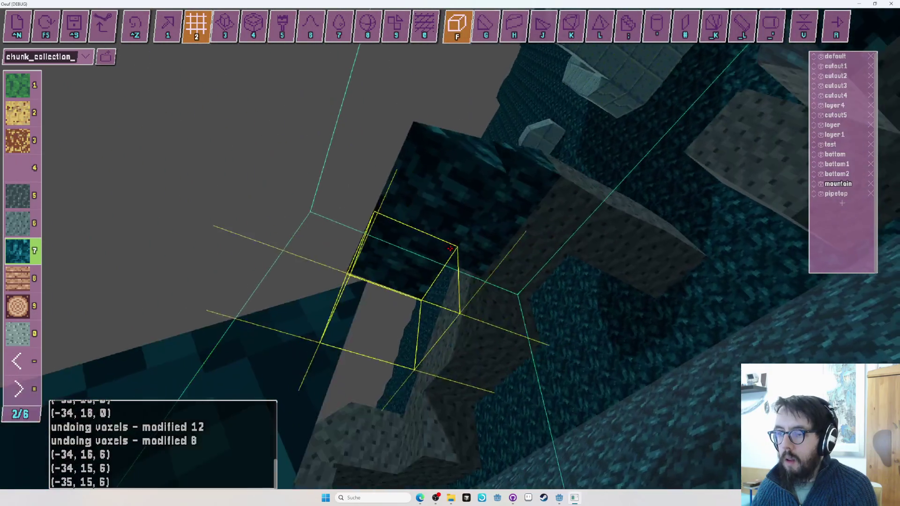
key(1)
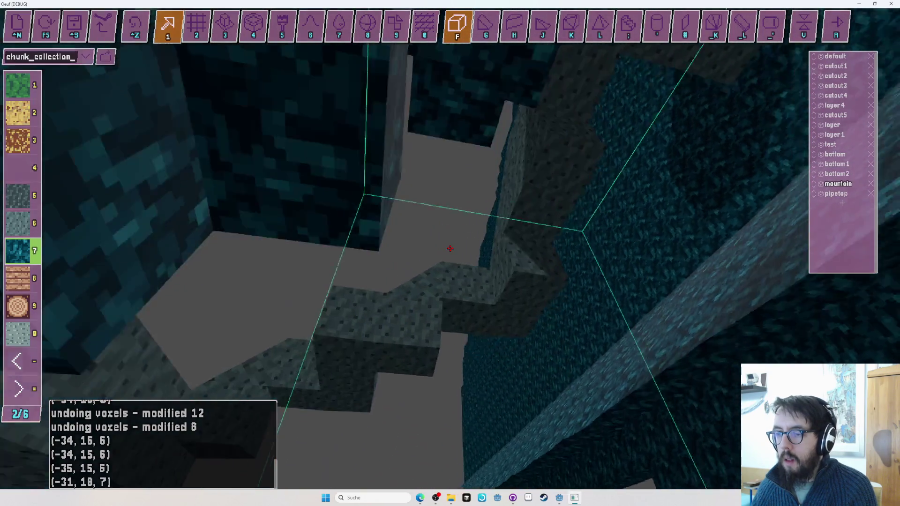
key(s)
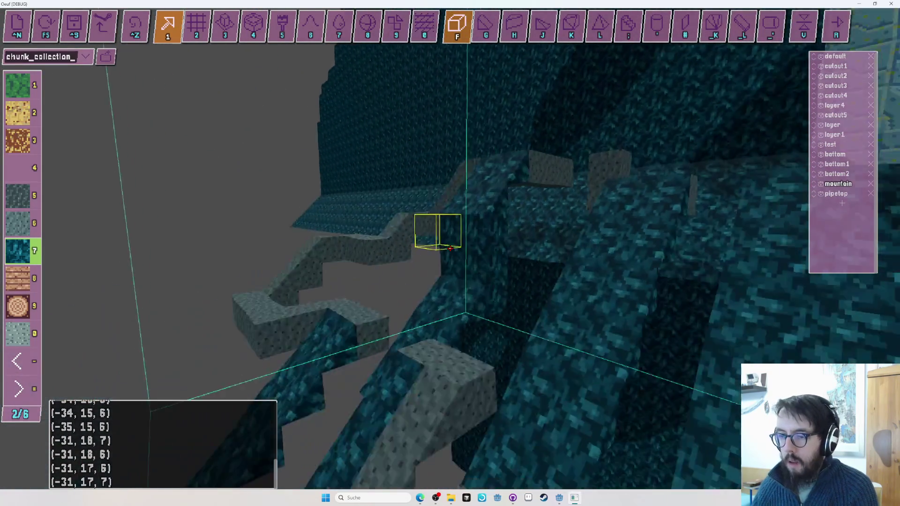
key(w)
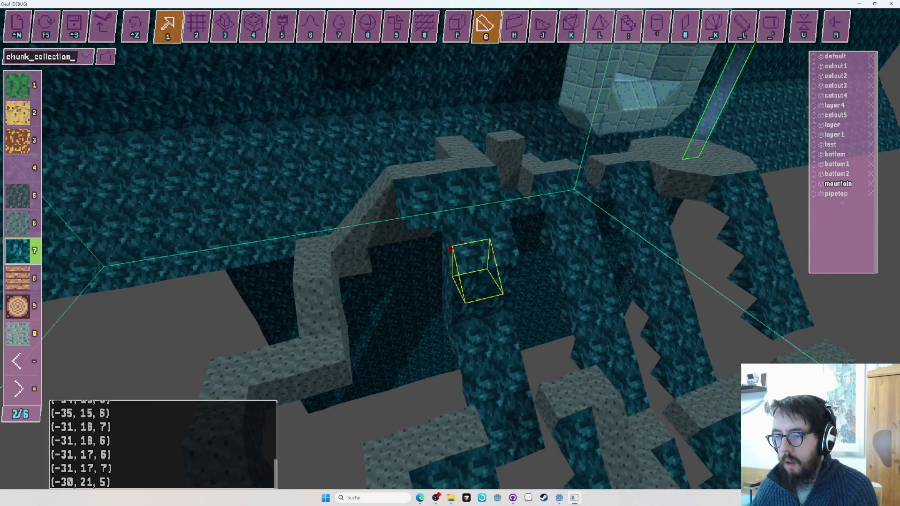
key(3)
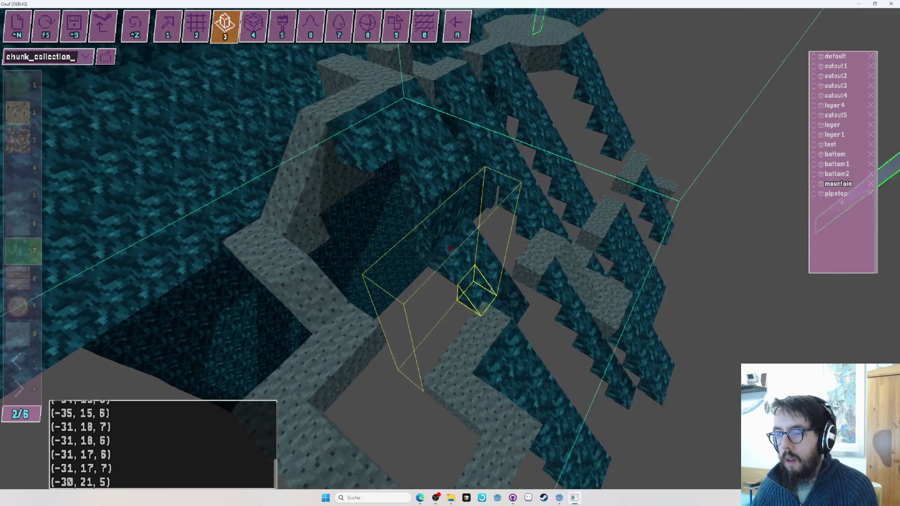
Fly close to the ledge and select full cubes in gray stone material 6.
key(w)
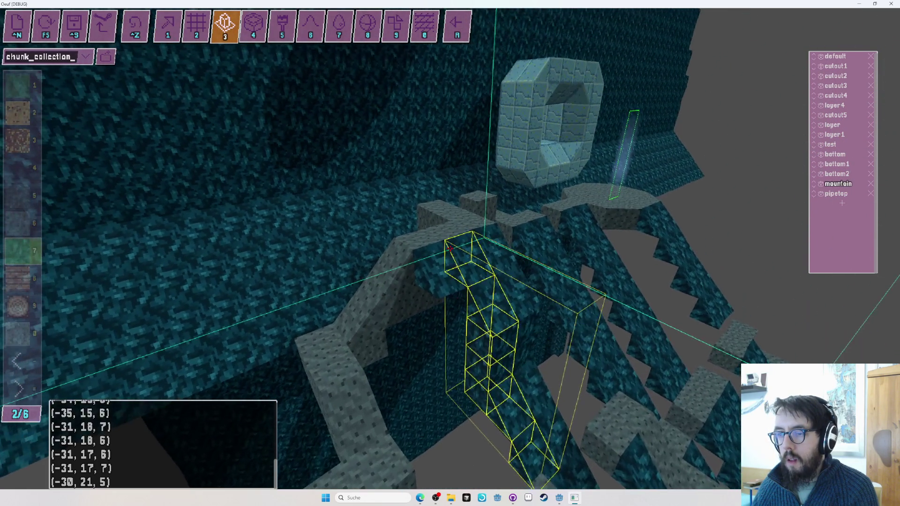
key(s)
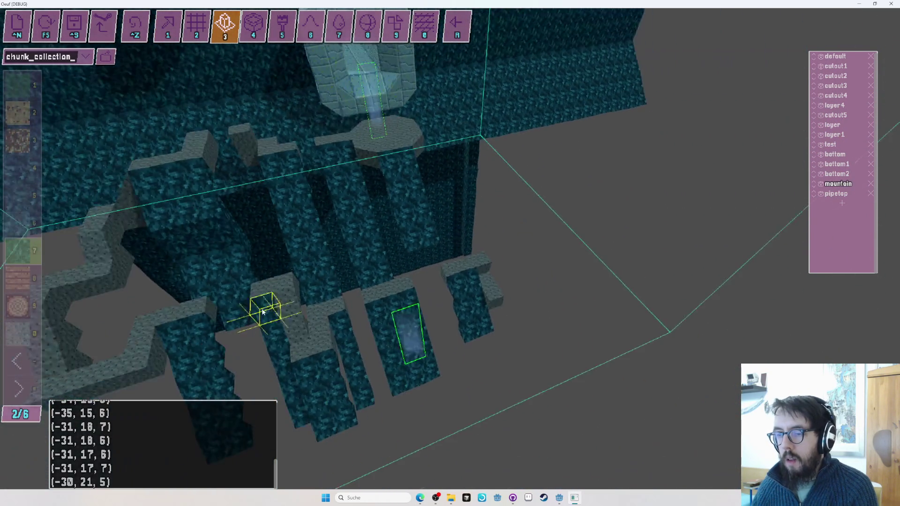
key(w)
key(2)
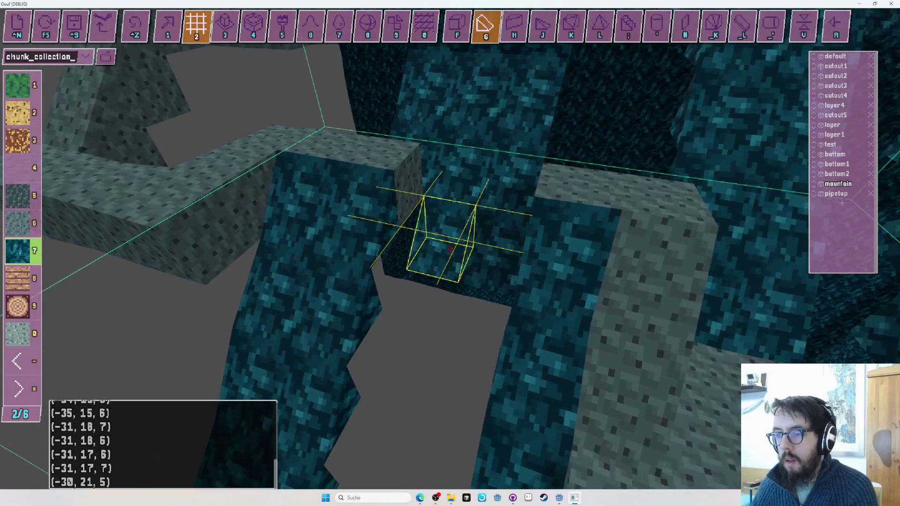
key(s)
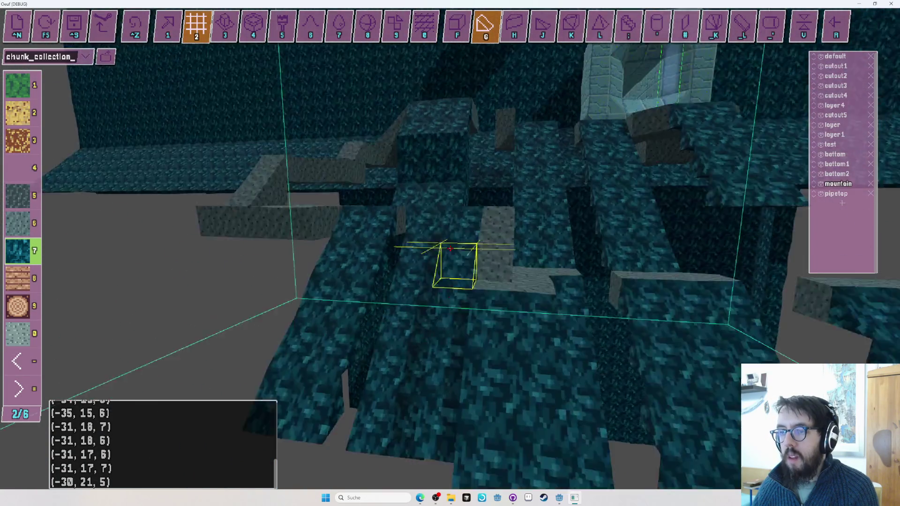
key(w)
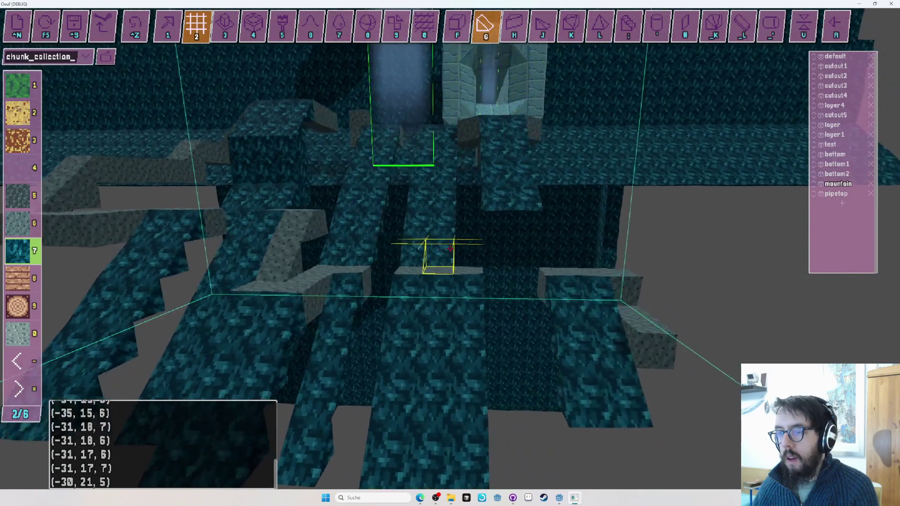
key(f)
key(6)
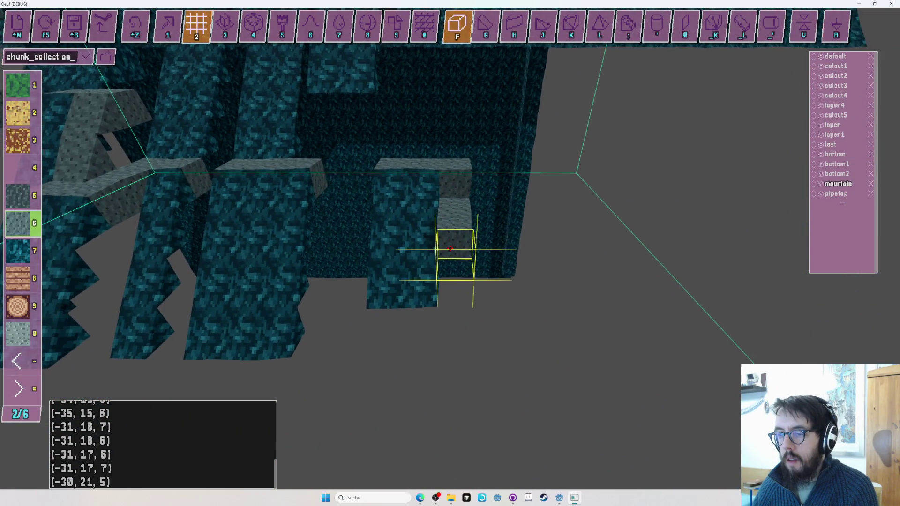
Place a run of gray stone cubes extending the ledge arm from the teal pillars.
key(d)
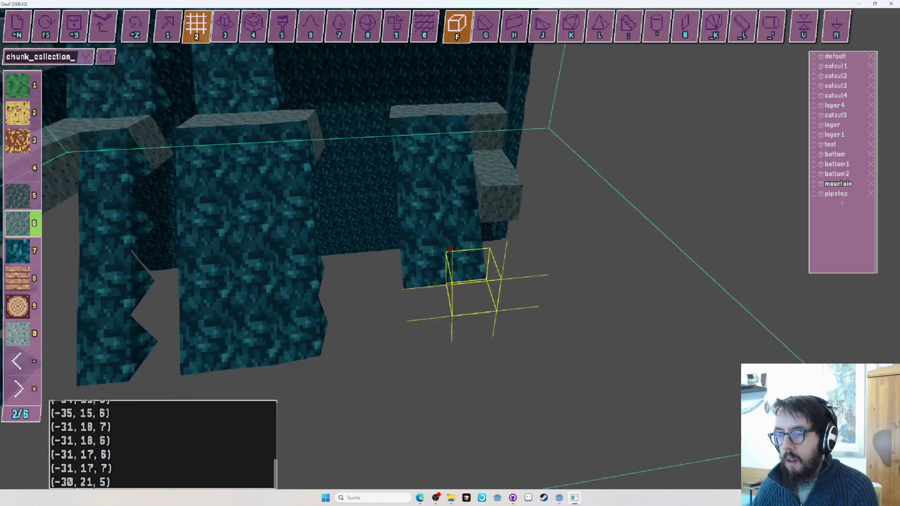
key(w)
key(s)
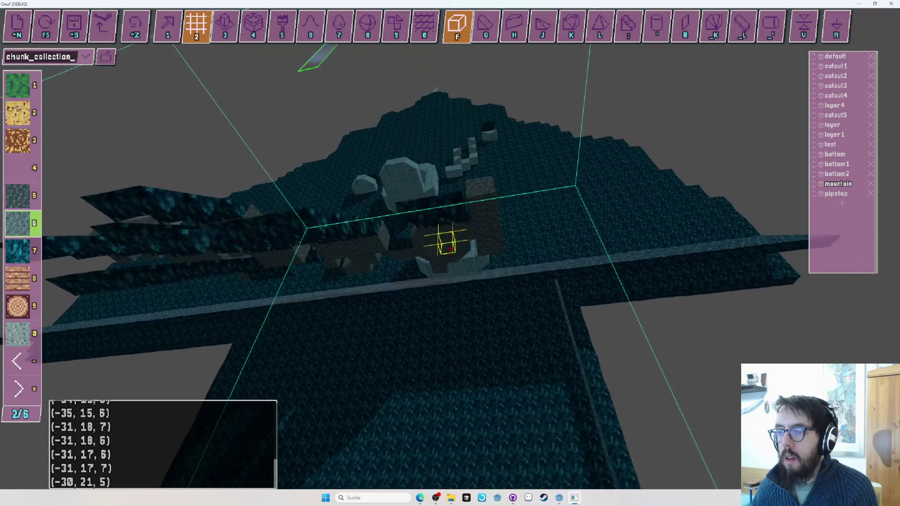
key(1)
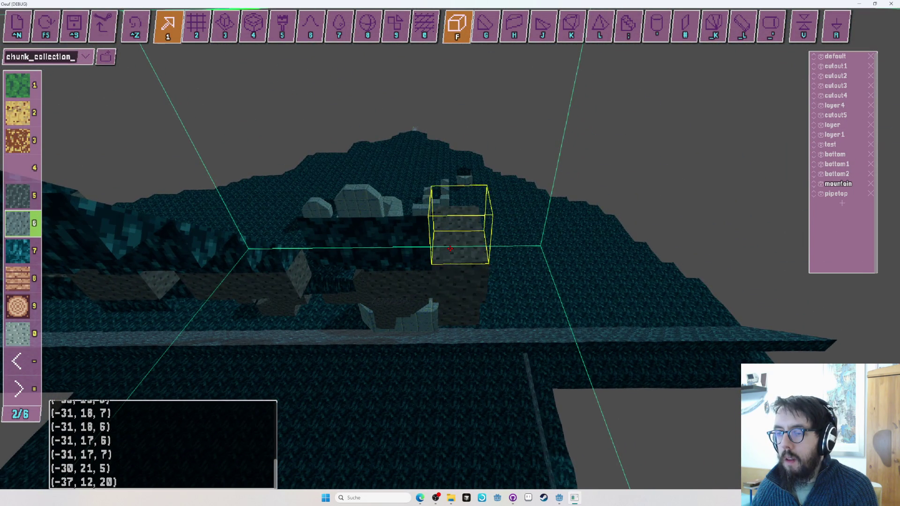
key(w)
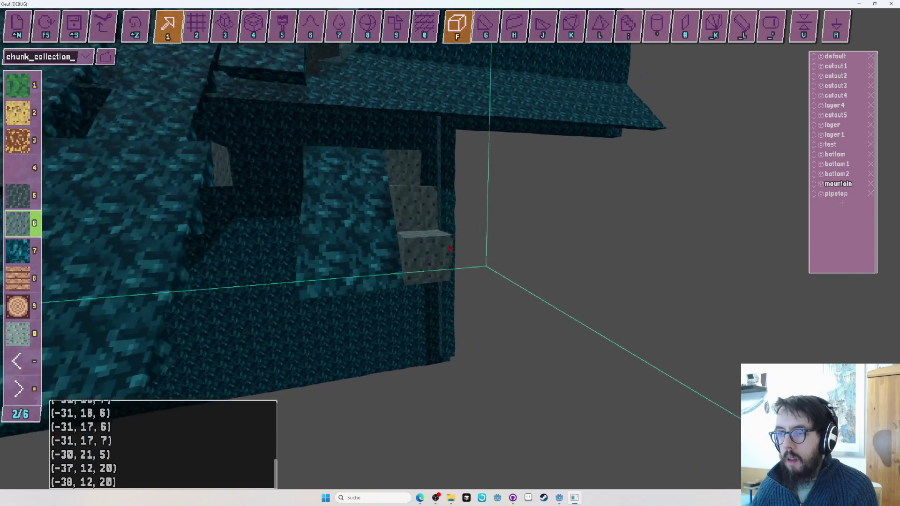
key(s)
key(s)
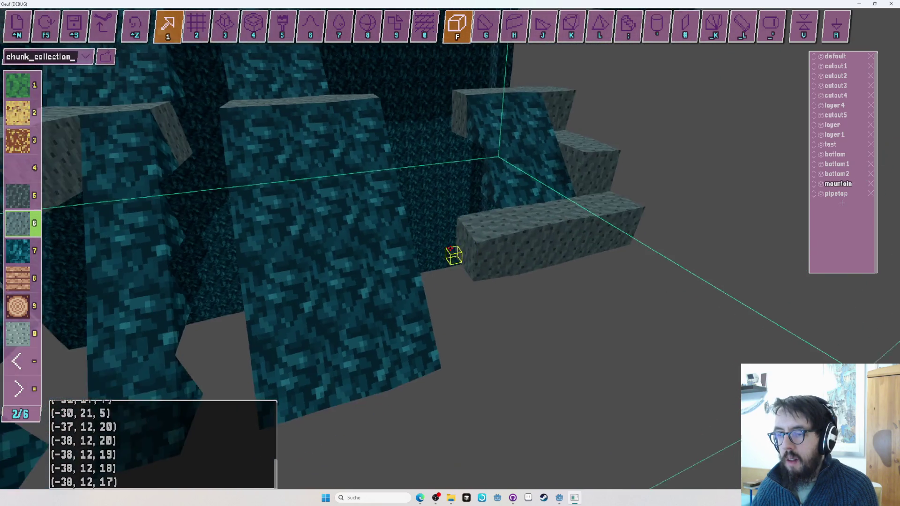
key(s)
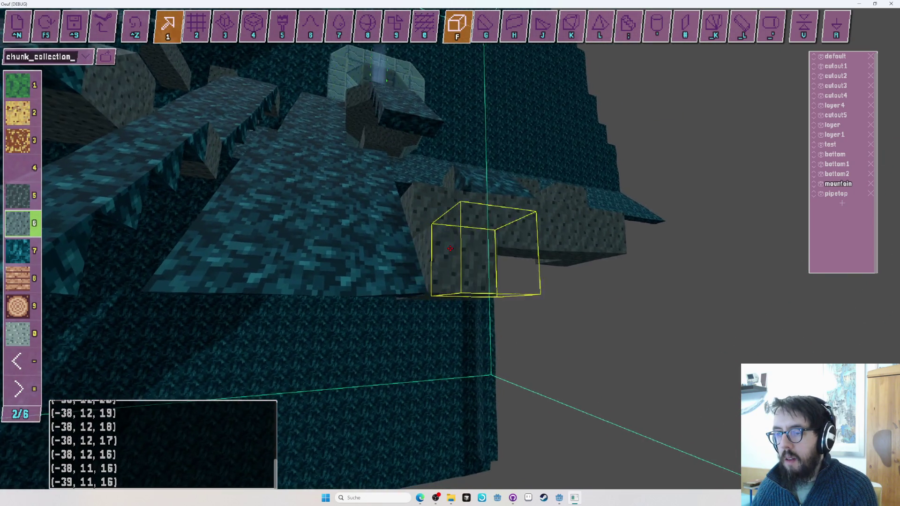
key(s)
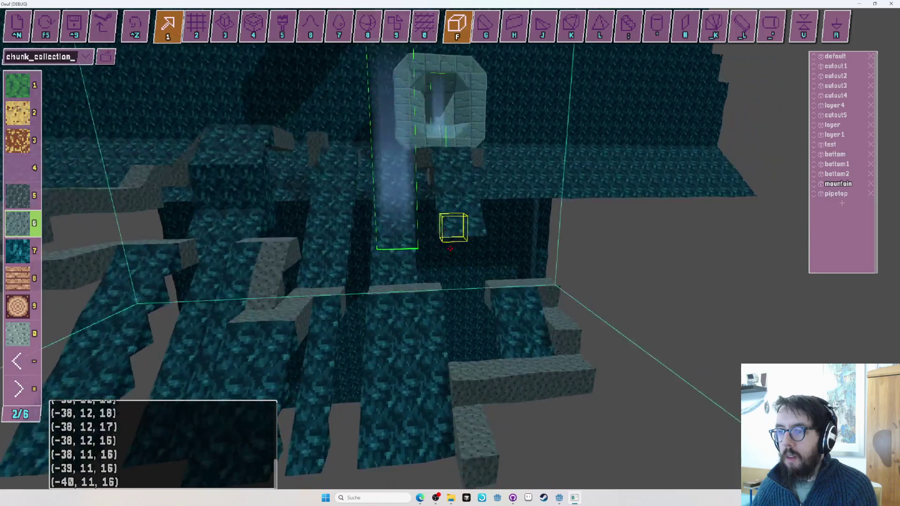
key(w)
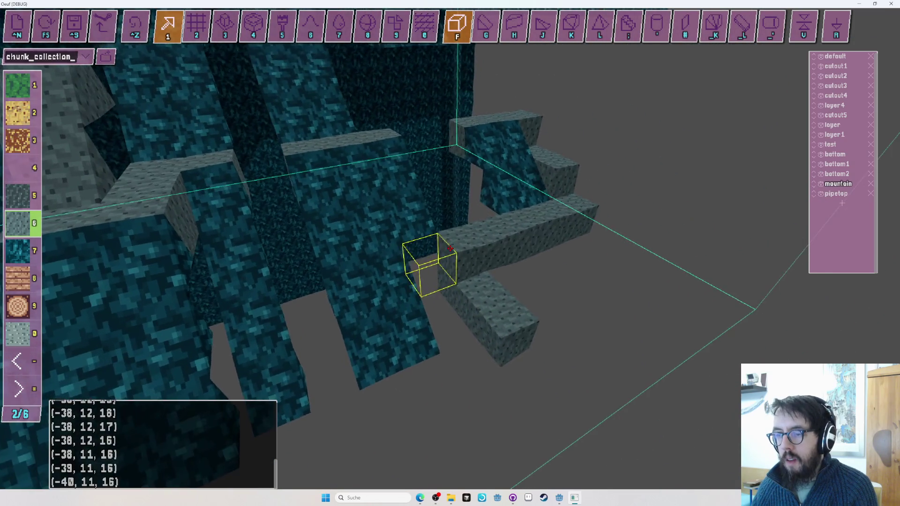
key(s)
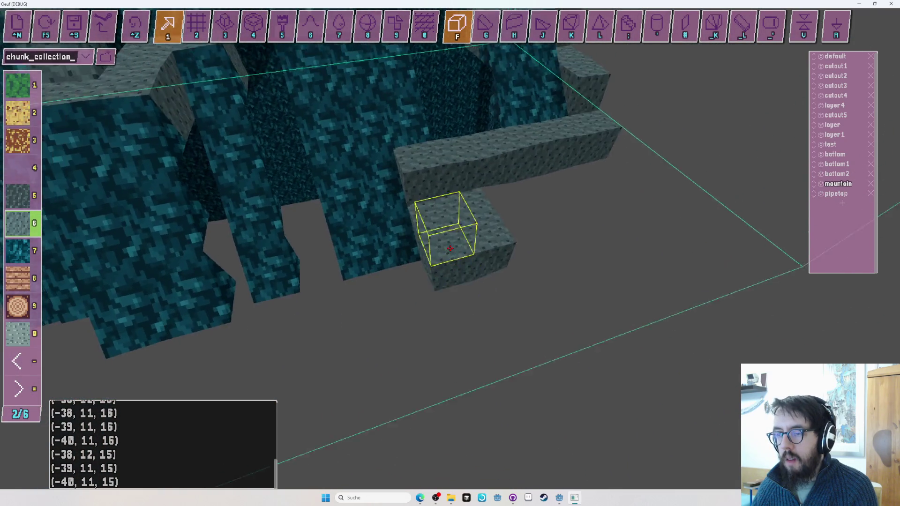
key(w)
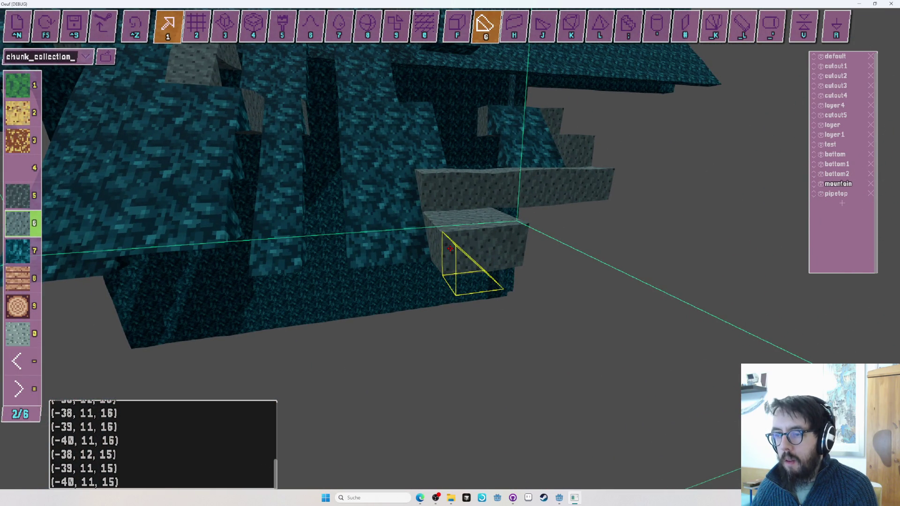
key(w)
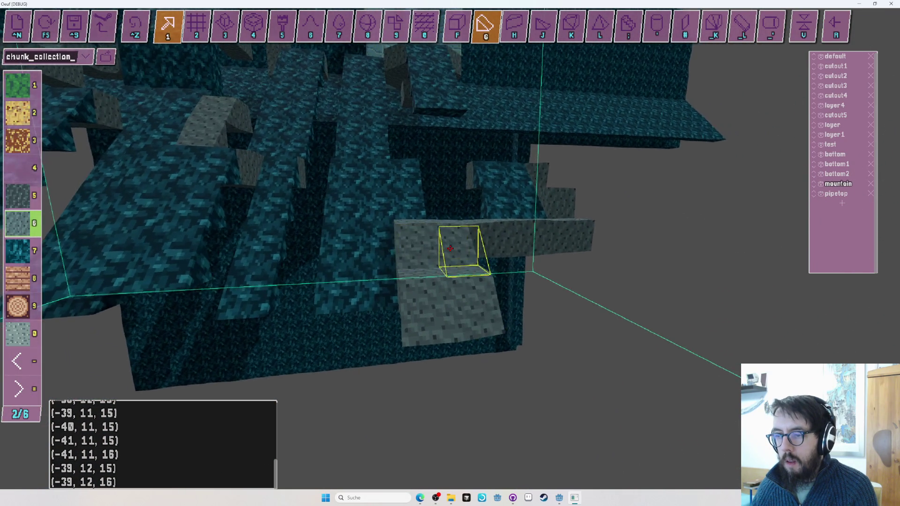
Cap the ledge end with rotated pyramid corner wedges and switch to object editing.
key(r)
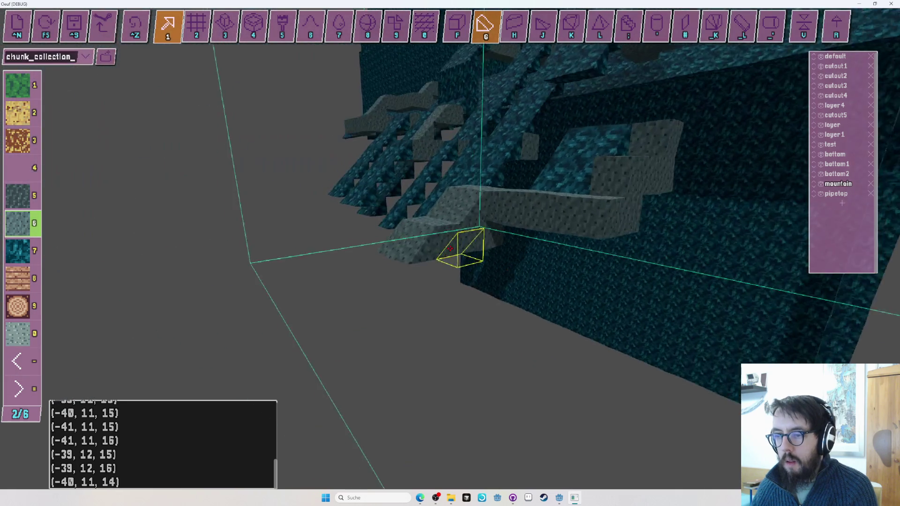
key(j)
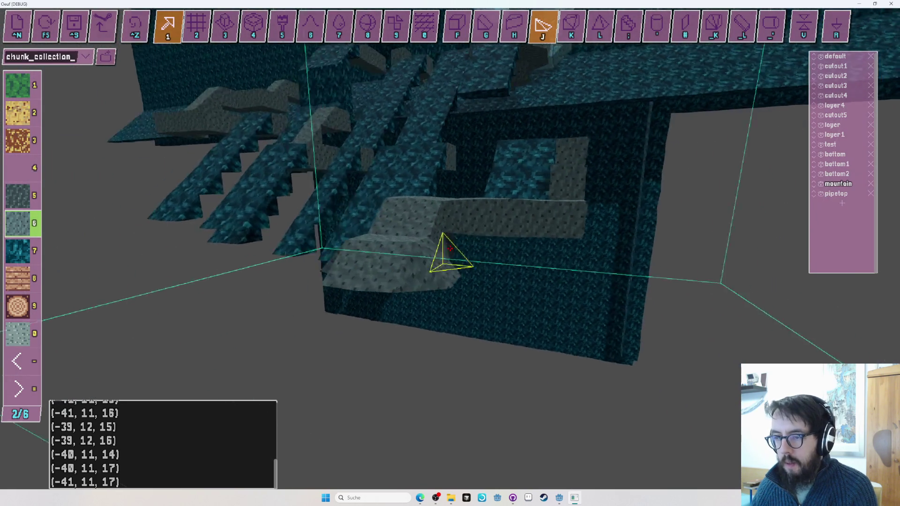
key(r)
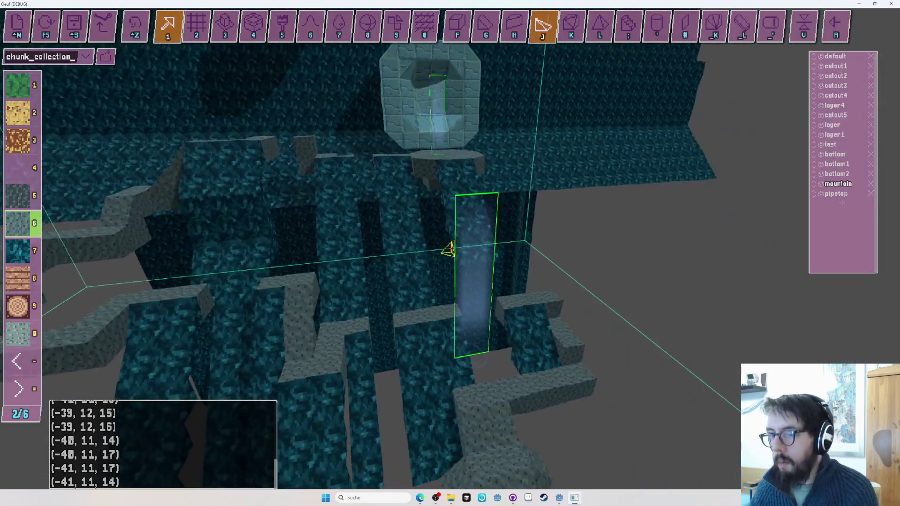
key(Tab)
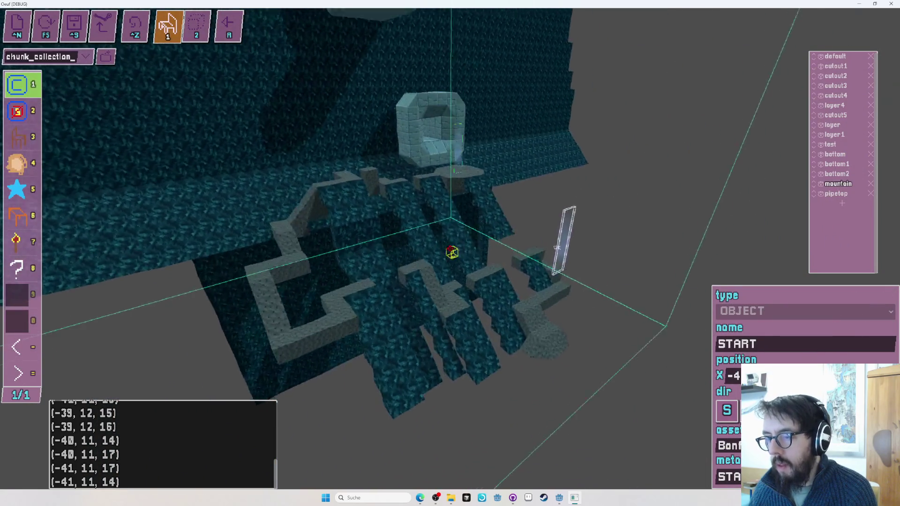
Close the START properties, target an object for transform, then escape back to block tools.
click(450, 248)
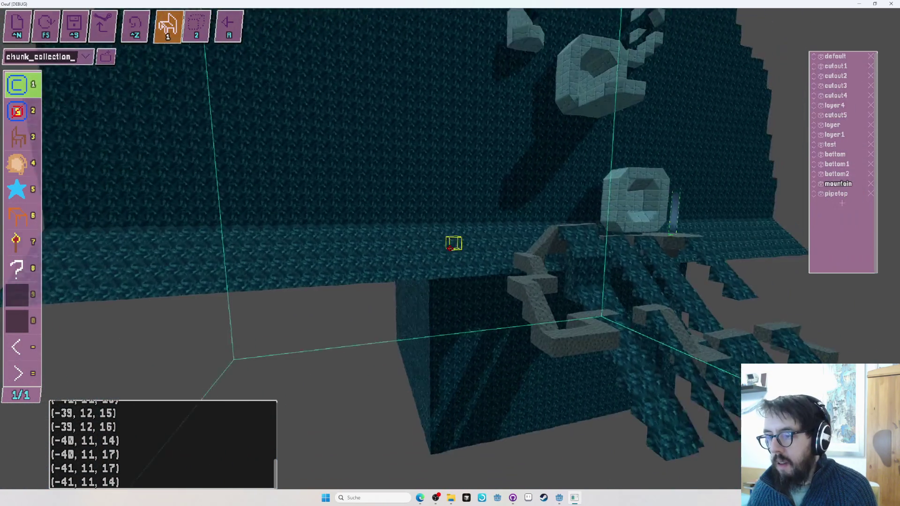
click(450, 248)
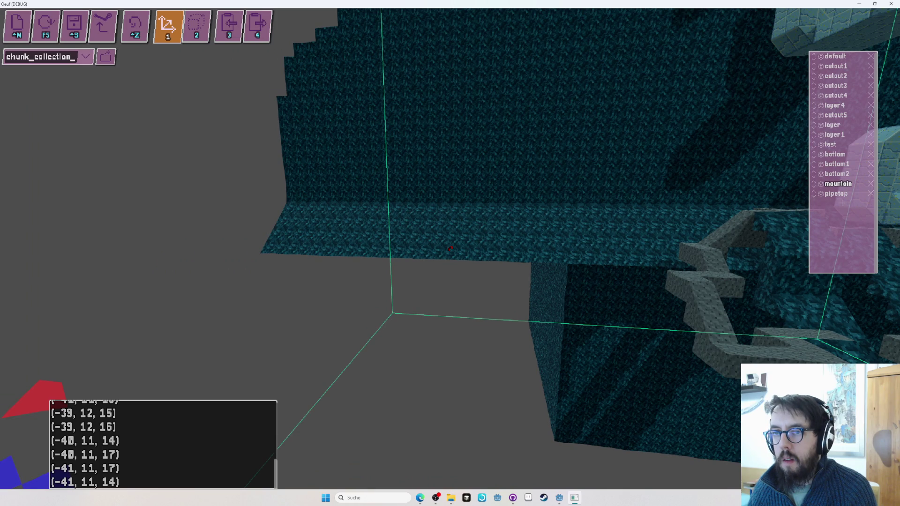
key(Escape)
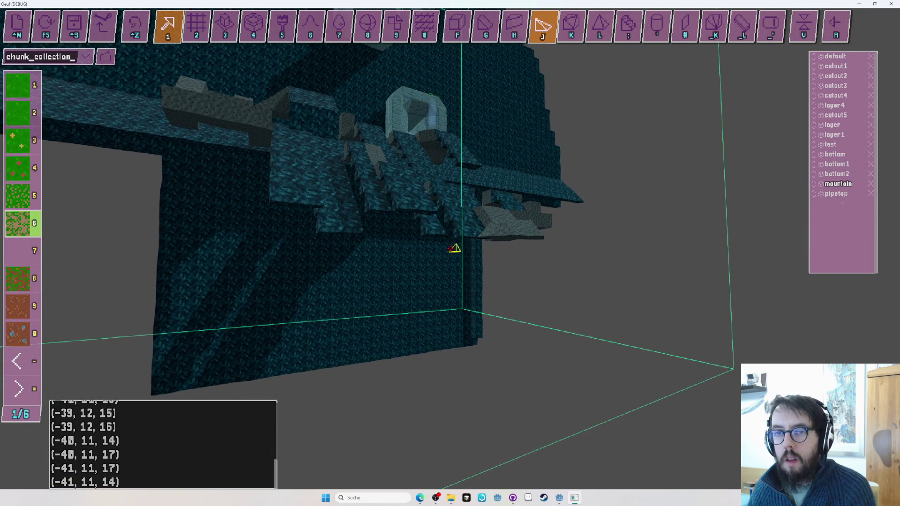
Fill two adjoining areas with grass material 1 cubes to form the floor.
key(1)
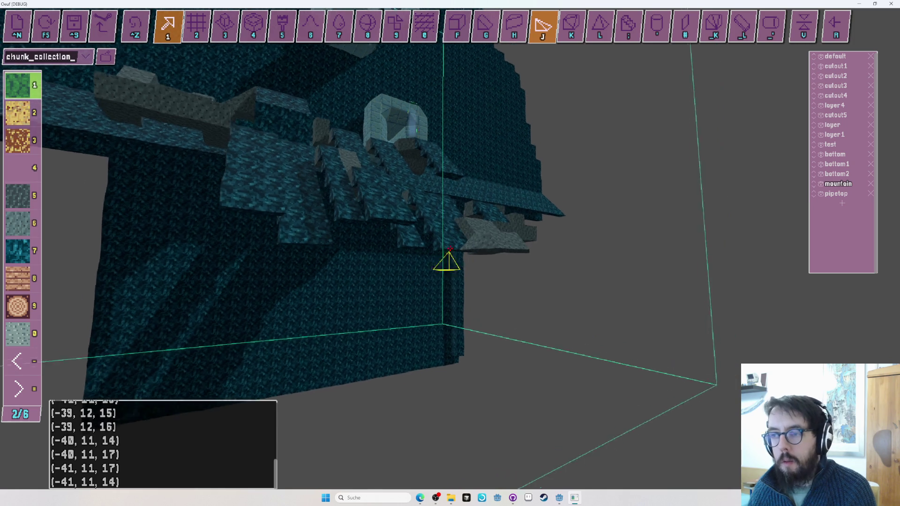
key(f)
key(2)
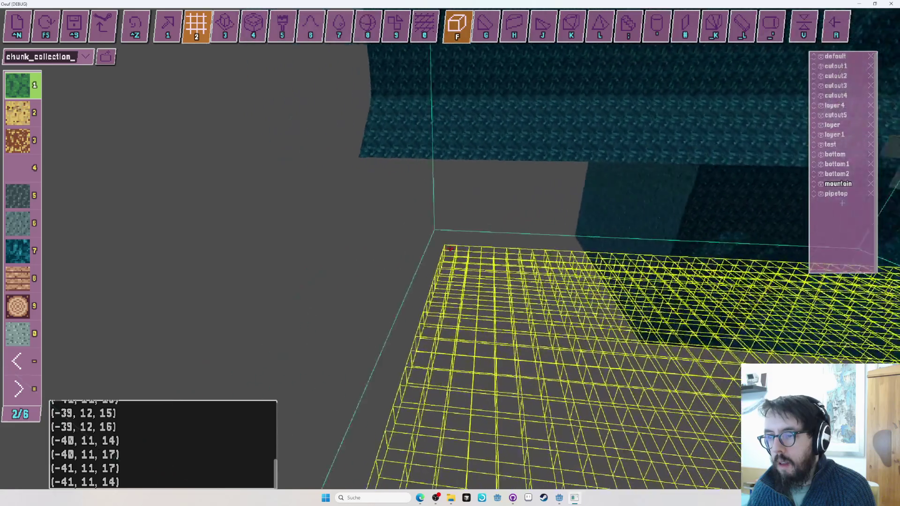
click(450, 249)
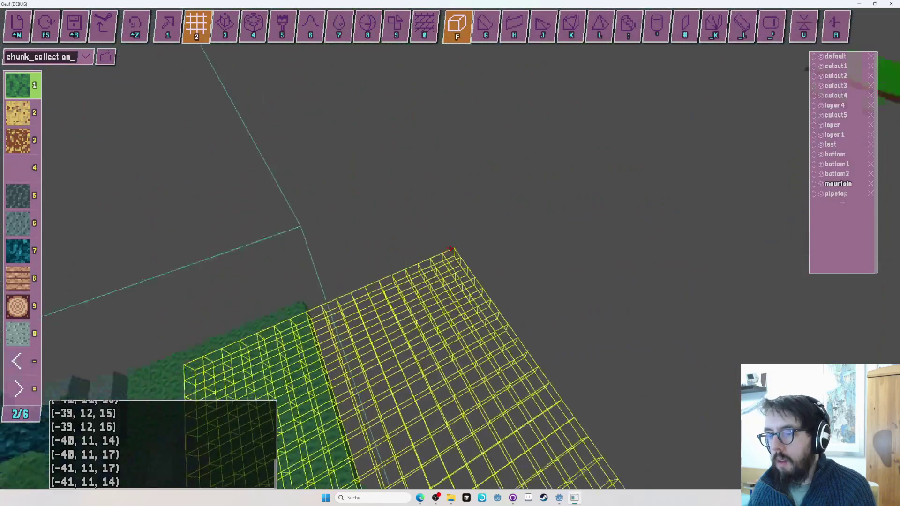
click(450, 247)
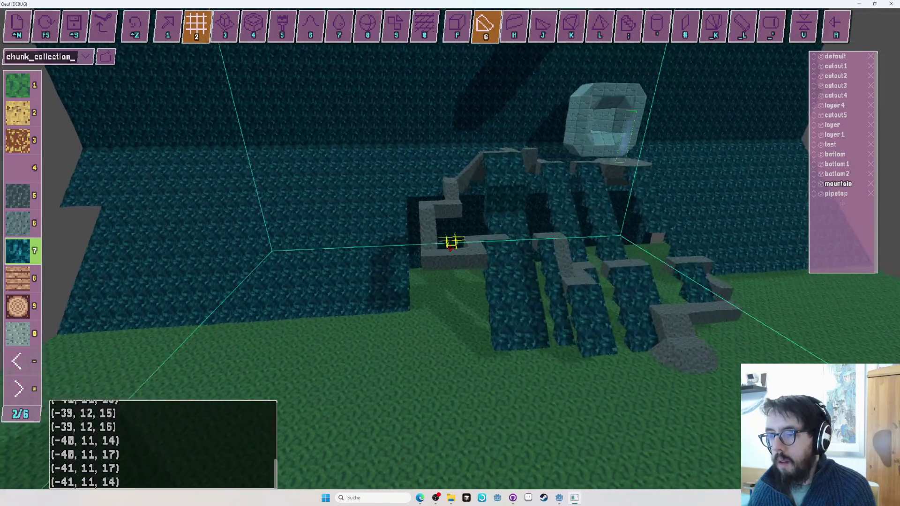
Look over the stone ledges and place a teal rock block in a gap.
scroll(450, 244, up, 3)
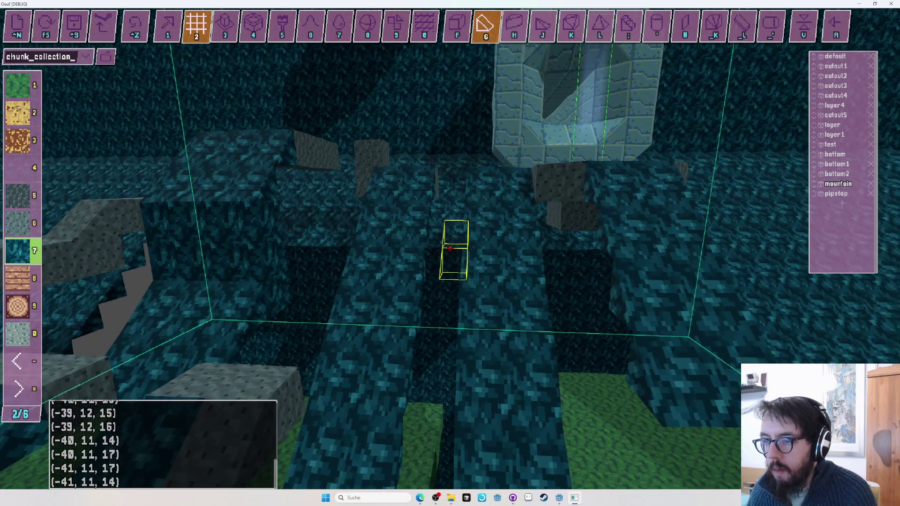
key(a)
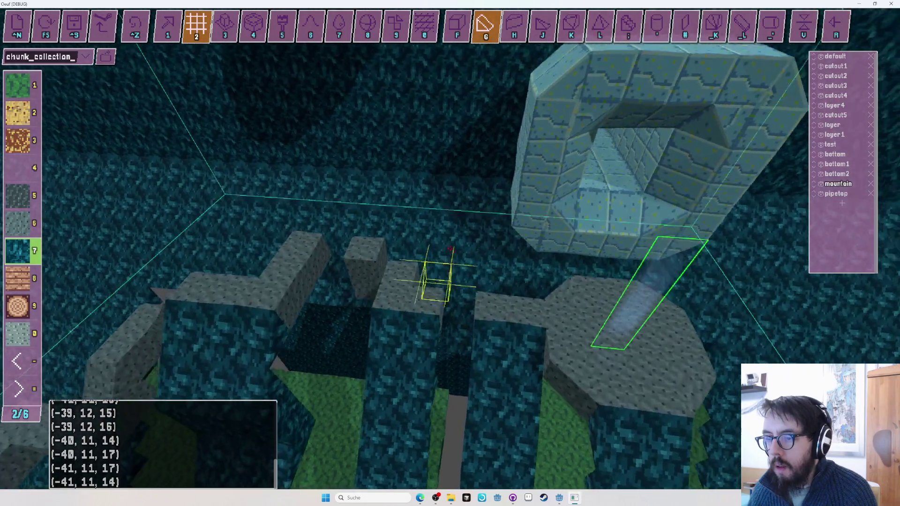
drag(450, 249, 450, 249)
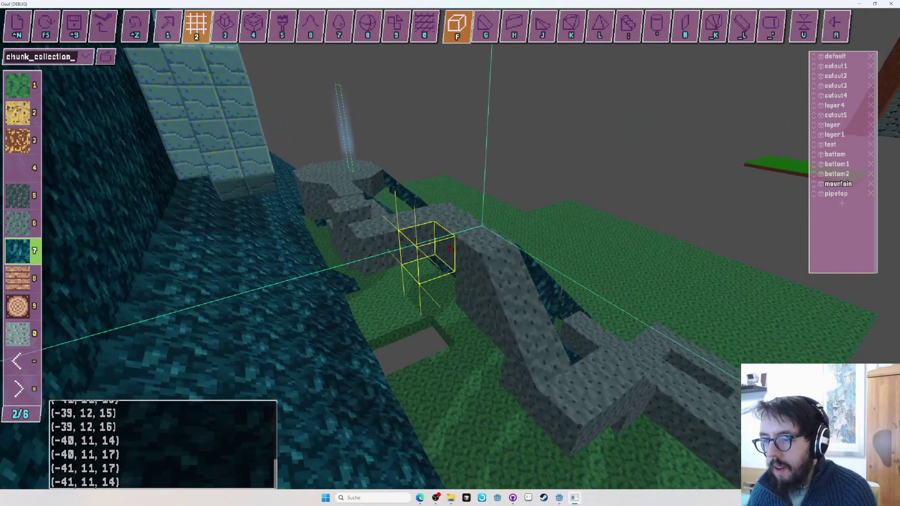
drag(450, 248, 451, 248)
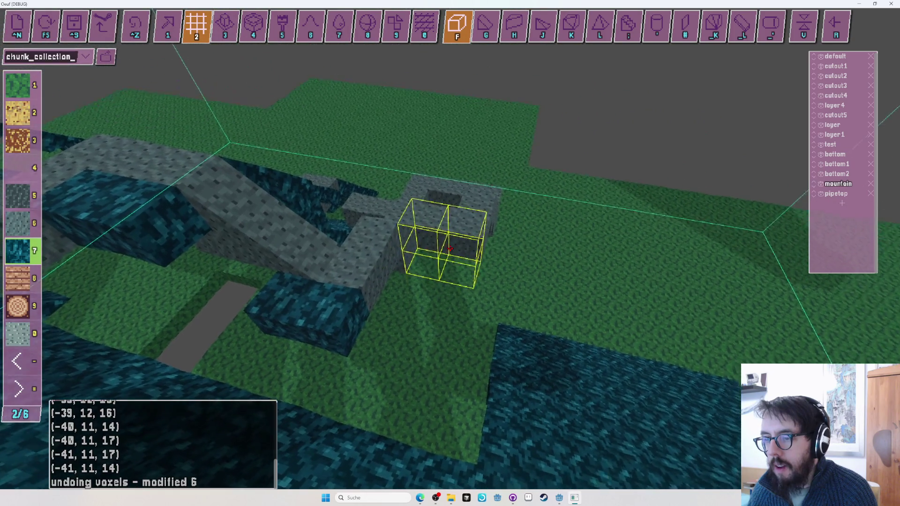
drag(450, 248, 450, 249)
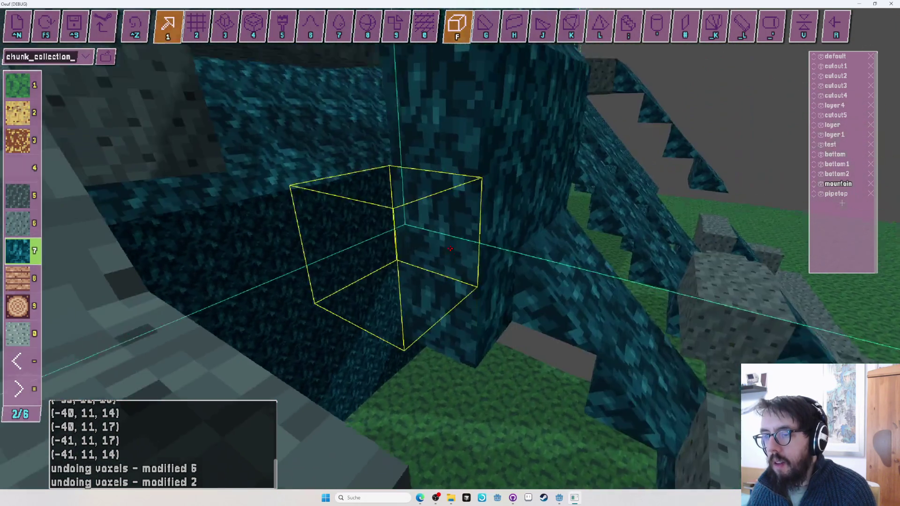
drag(450, 248, 450, 248)
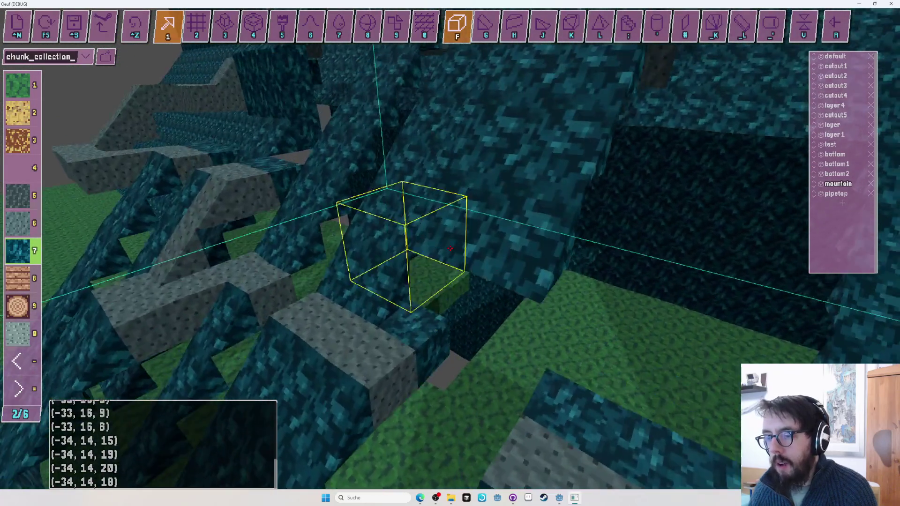
drag(450, 248, 451, 248)
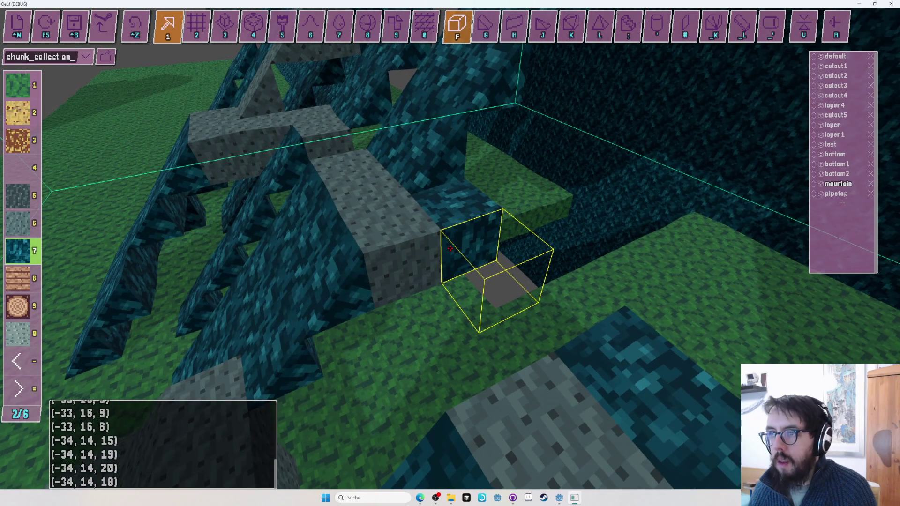
drag(450, 248, 450, 248)
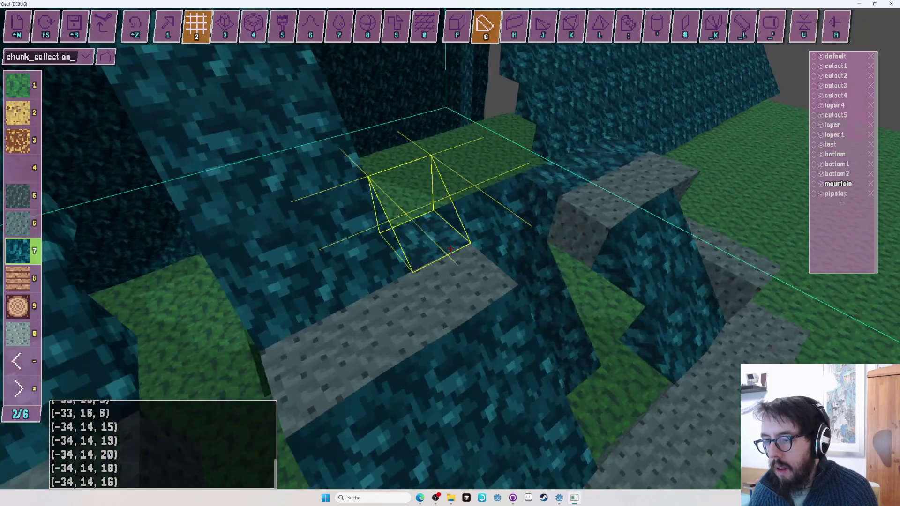
mouse_move(450, 249)
mouse_down()
mouse_move(409, 238)
mouse_move(467, 255)
mouse_up()
Stretch the area slope preview into a long ramp, then shrink it back to one cube.
key(1)
key(2)
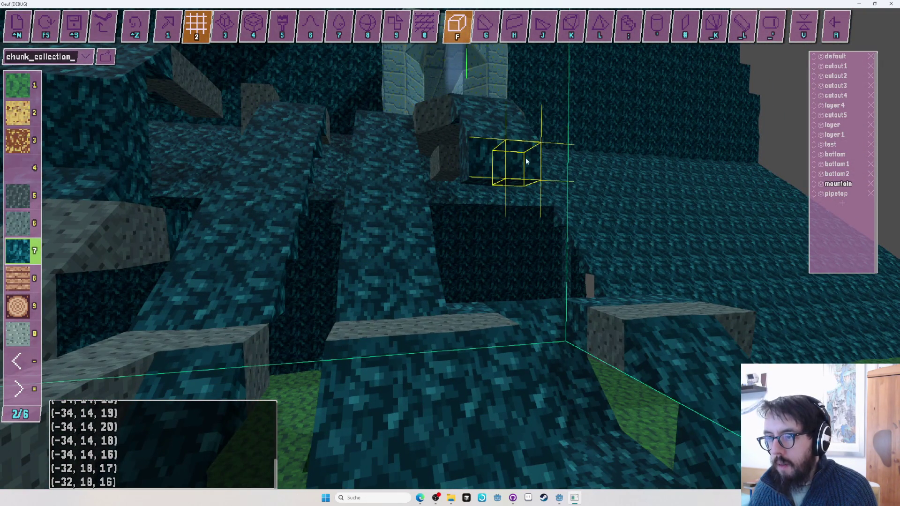
drag(497, 304, 450, 252)
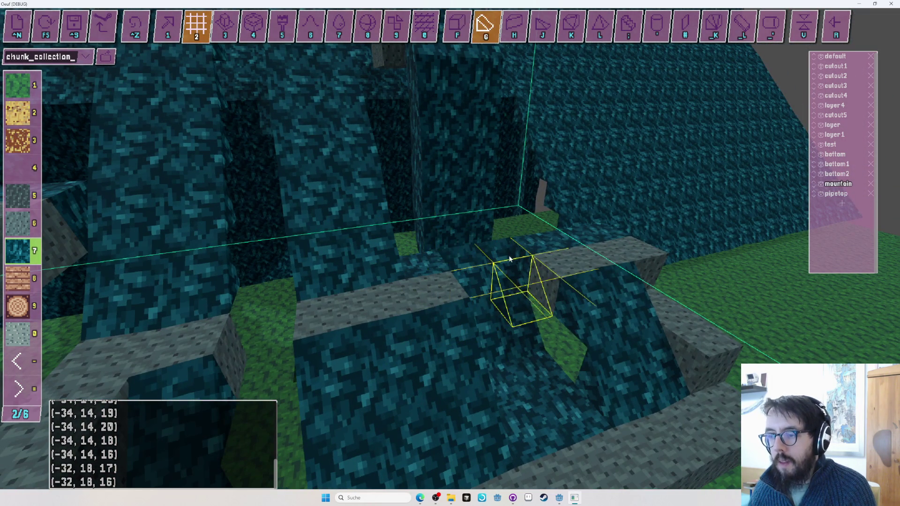
drag(427, 194, 450, 248)
drag(450, 248, 450, 248)
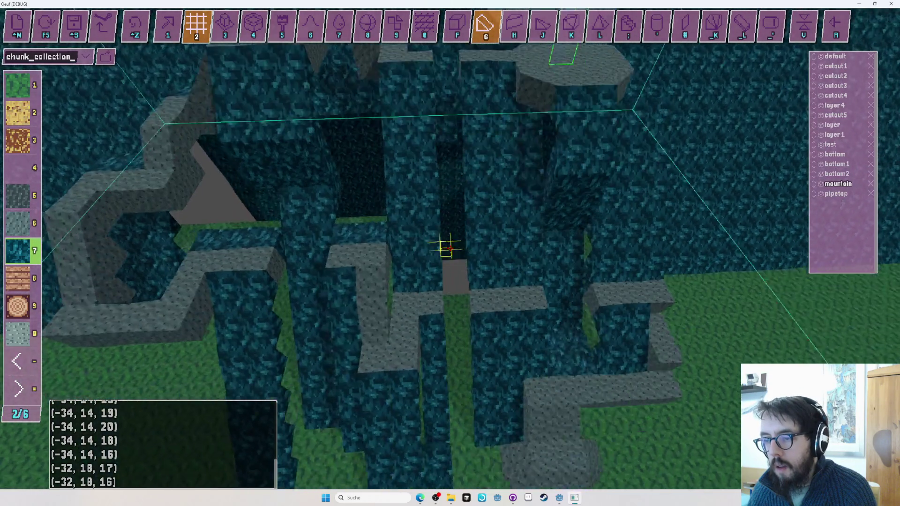
drag(451, 248, 449, 249)
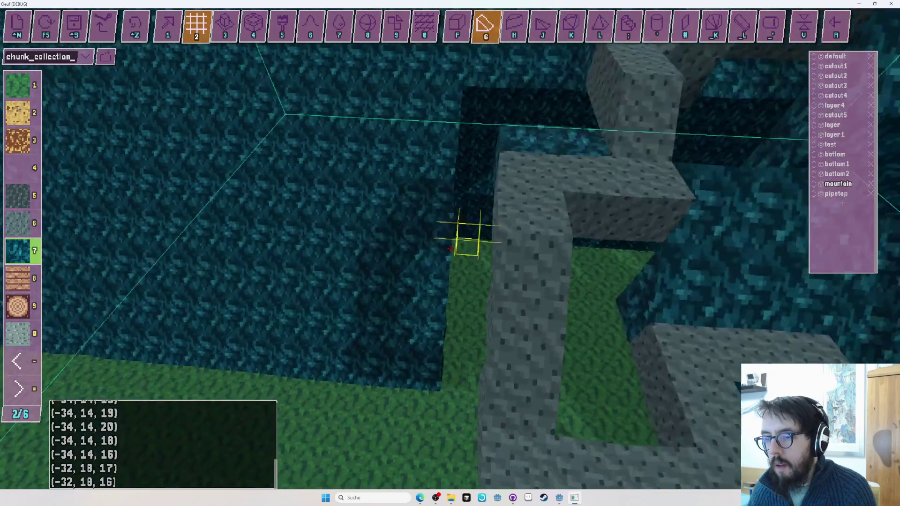
drag(281, 212, 450, 252)
Fill the marked opening with teal cubes and area-placed slope wedges.
key(f)
key(1)
key(g)
key(2)
key(2)
click(450, 248)
drag(235, 164, 450, 248)
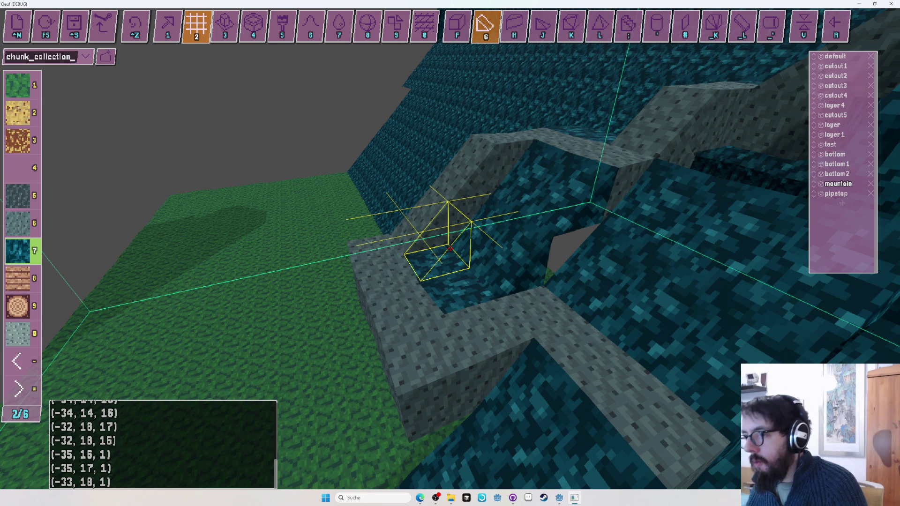
Fly up to the teal wall and undo the last batch of placed voxels.
key(w)
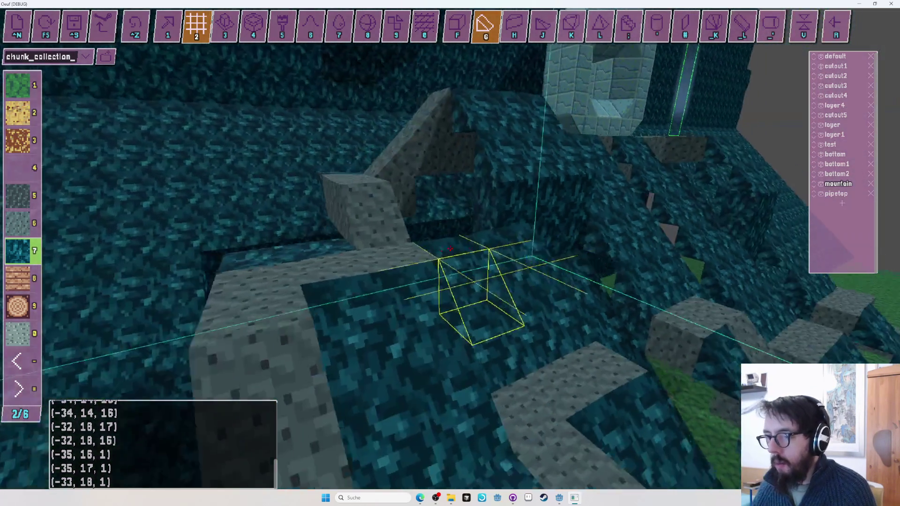
key(w)
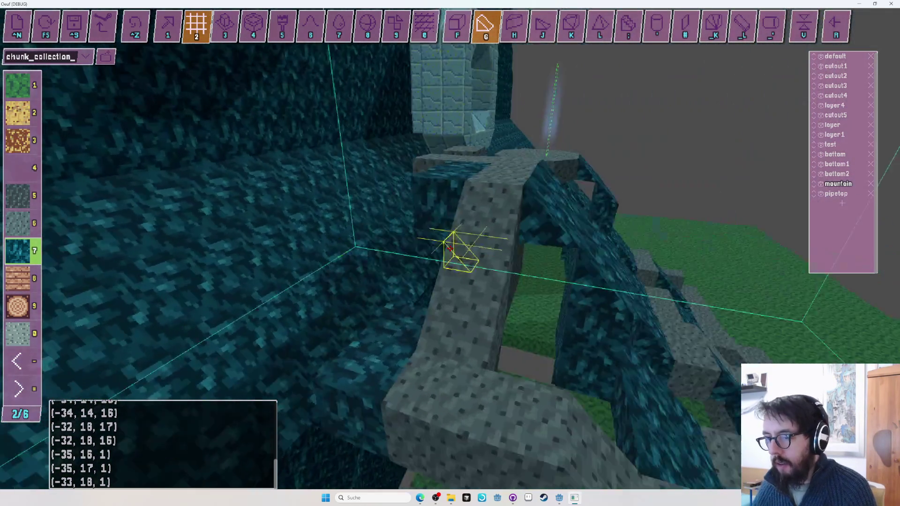
key(w)
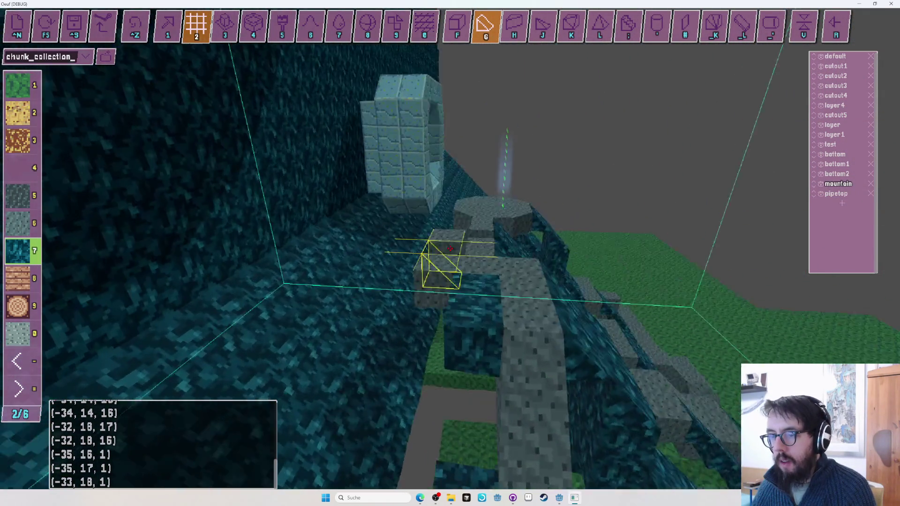
key(w)
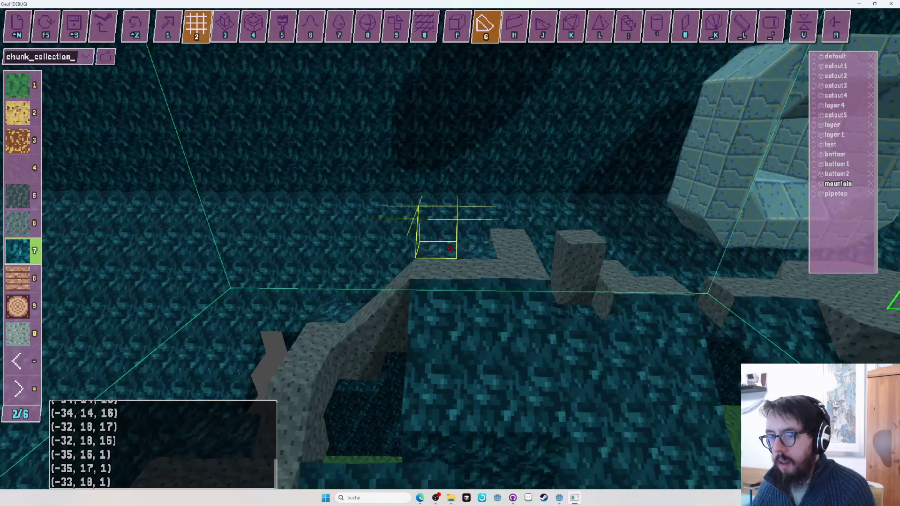
key(w)
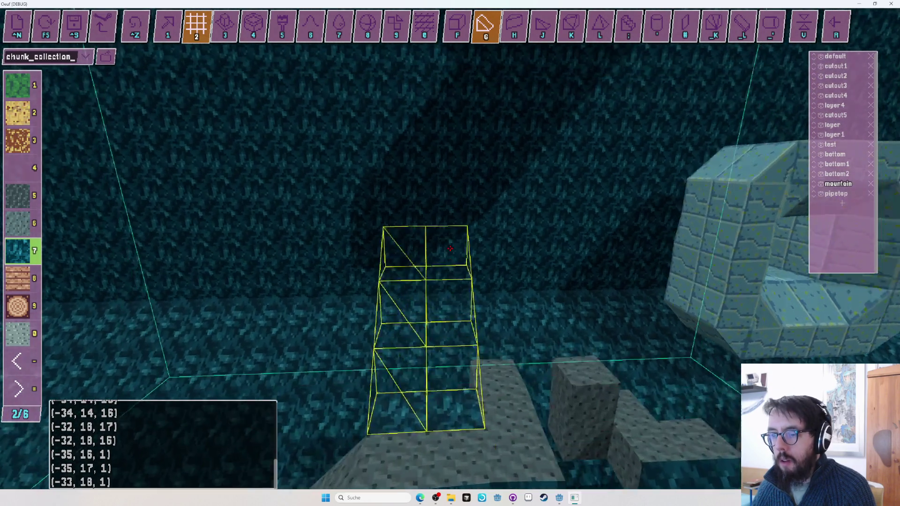
key(w)
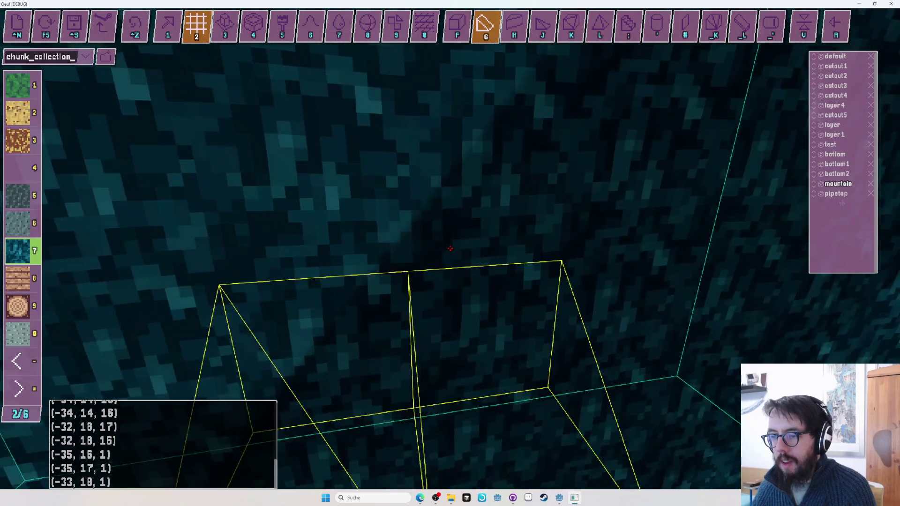
key(s)
key(ctrl+z)
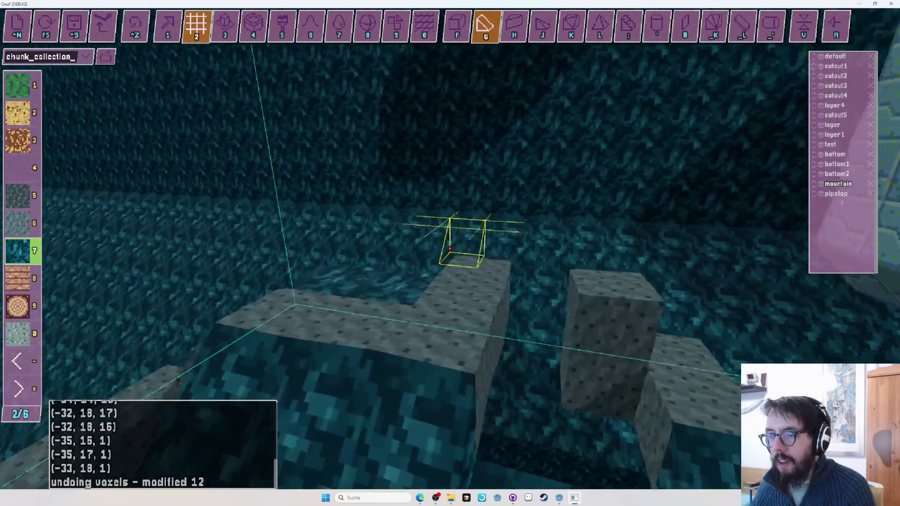
key(w)
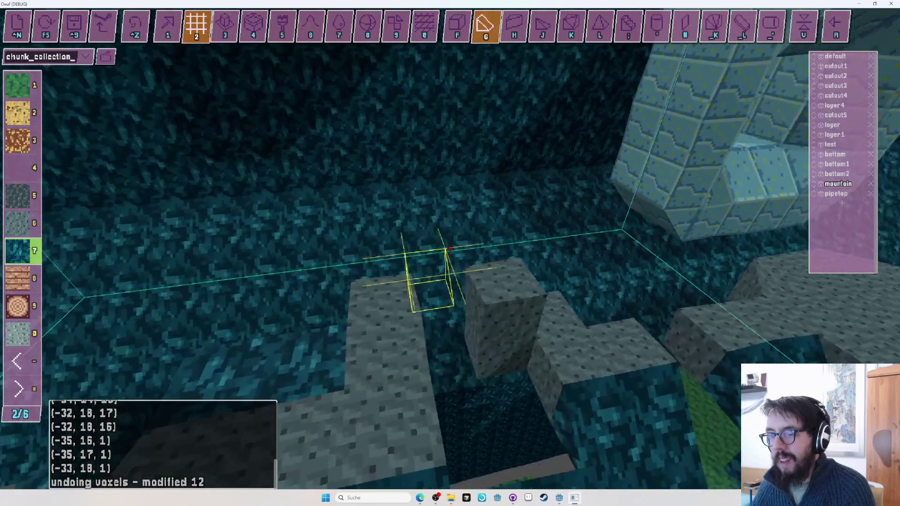
Stretch the teal slope preview to a 3x2 area and a tall column, undoing two voxels.
key(f)
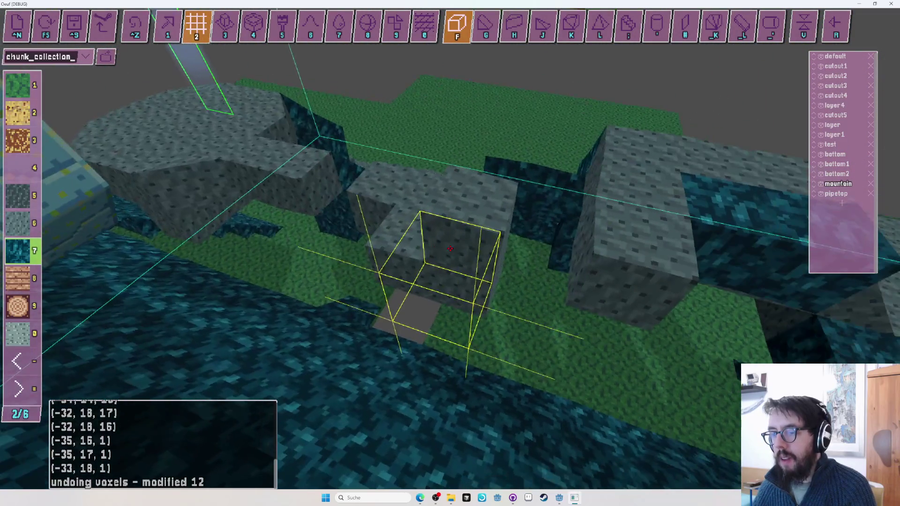
key(1)
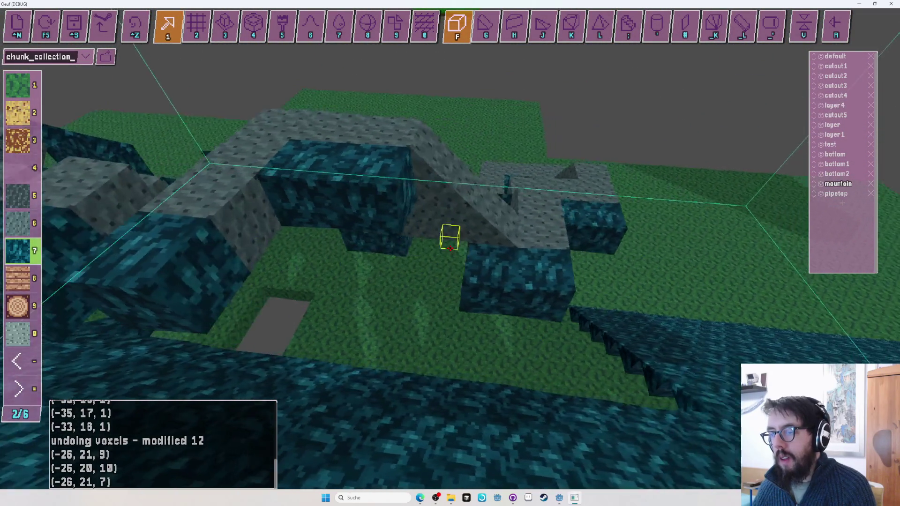
key(w)
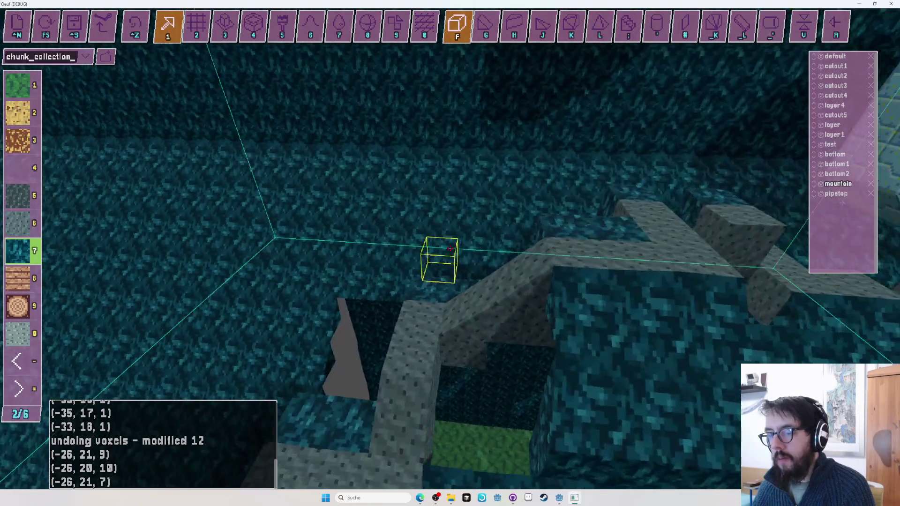
key(g)
key(2)
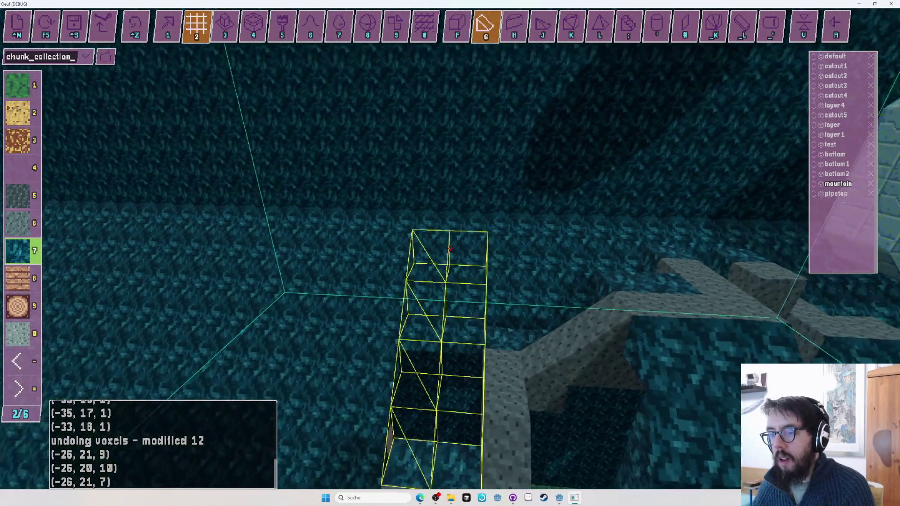
key(s)
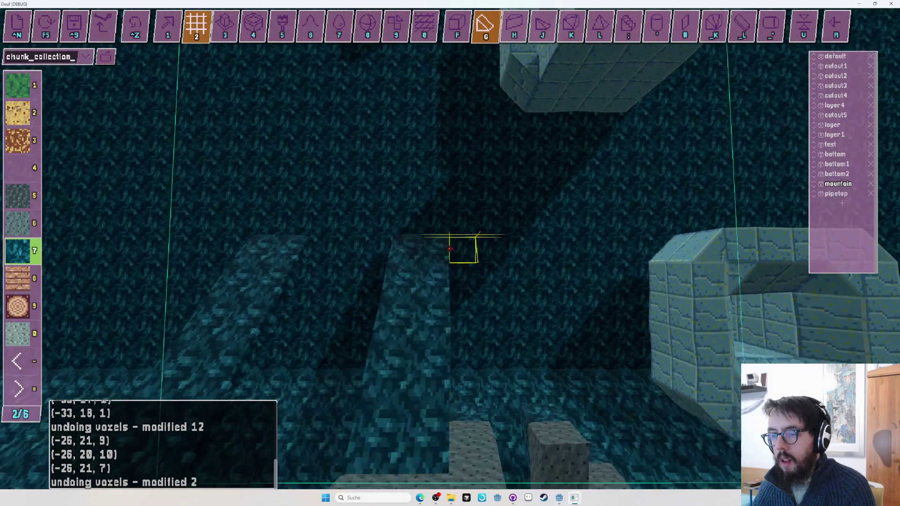
drag(450, 248, 450, 248)
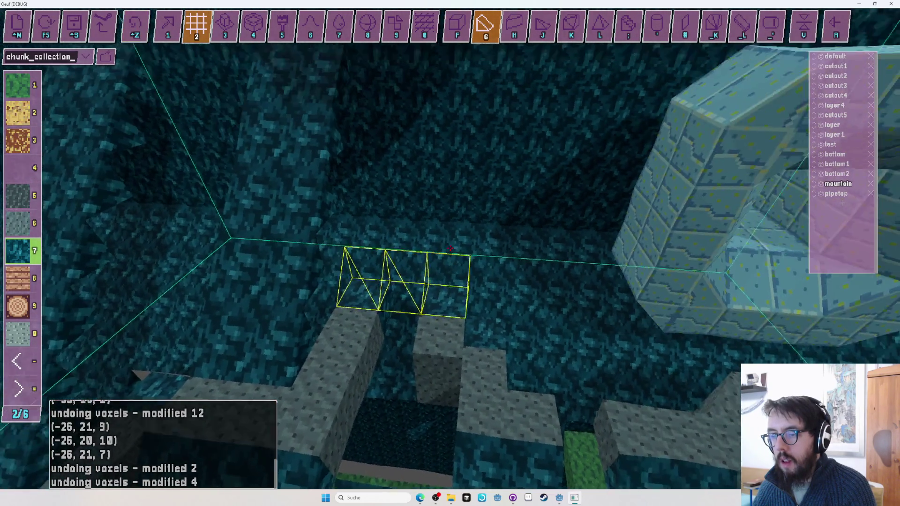
key(s)
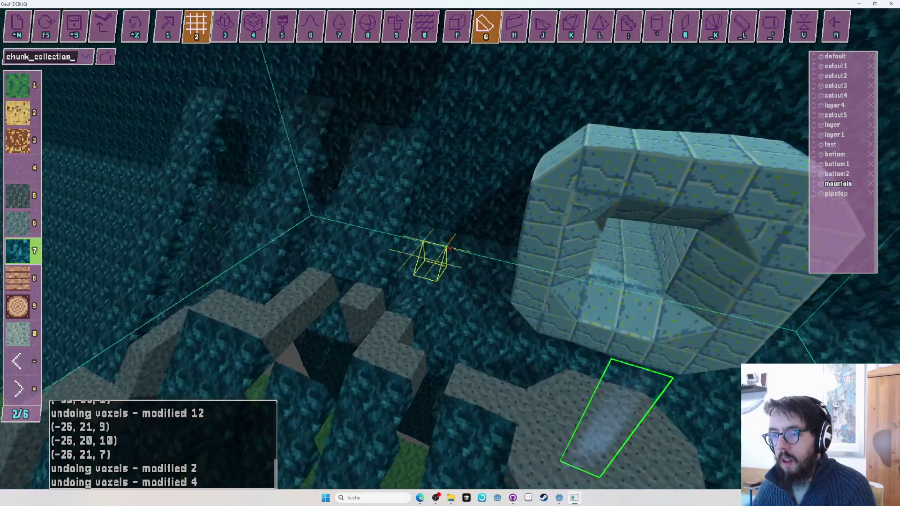
drag(450, 248, 450, 248)
key(w)
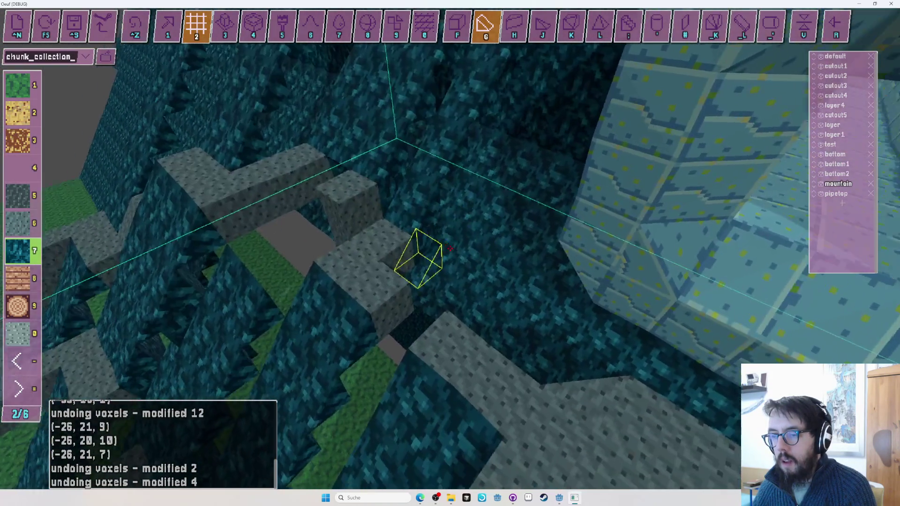
key(f)
drag(450, 248, 450, 248)
key(ctrl+z)
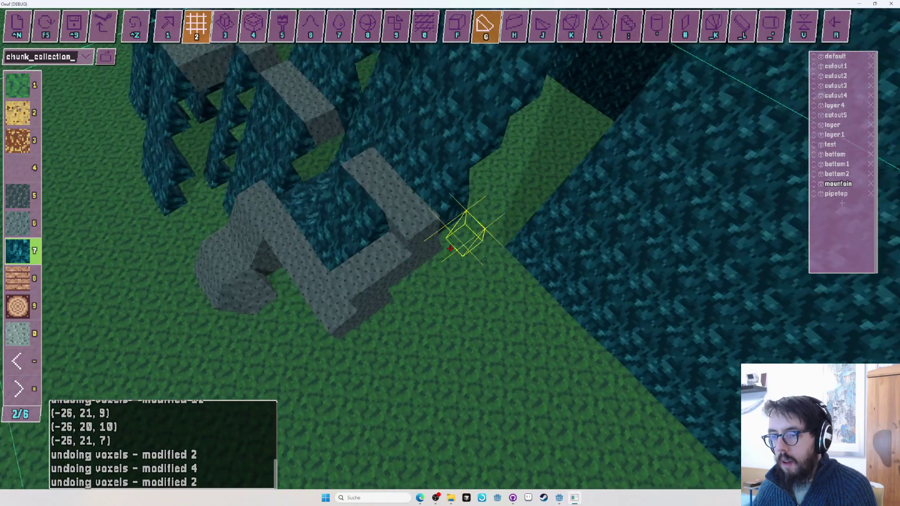
Lay a tall teal slope column, then spread stepped teal slopes across a large area.
drag(451, 248, 450, 248)
key(f)
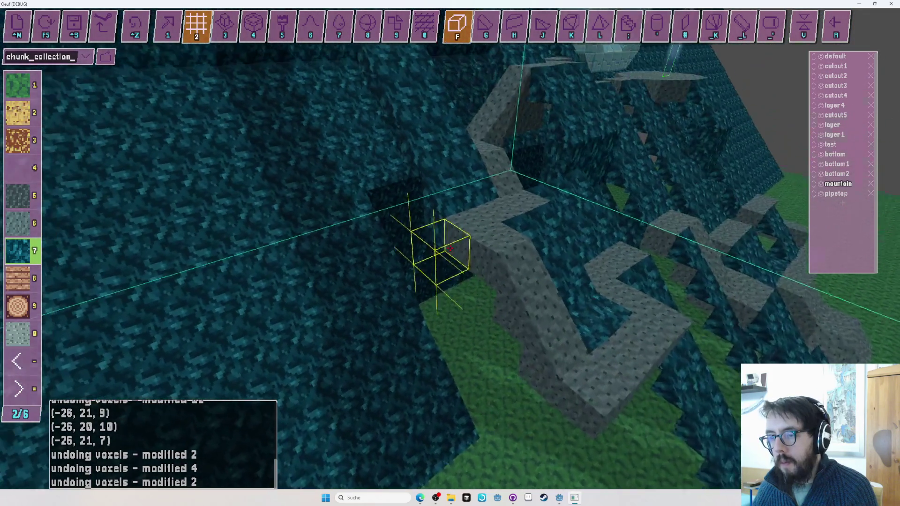
key(g)
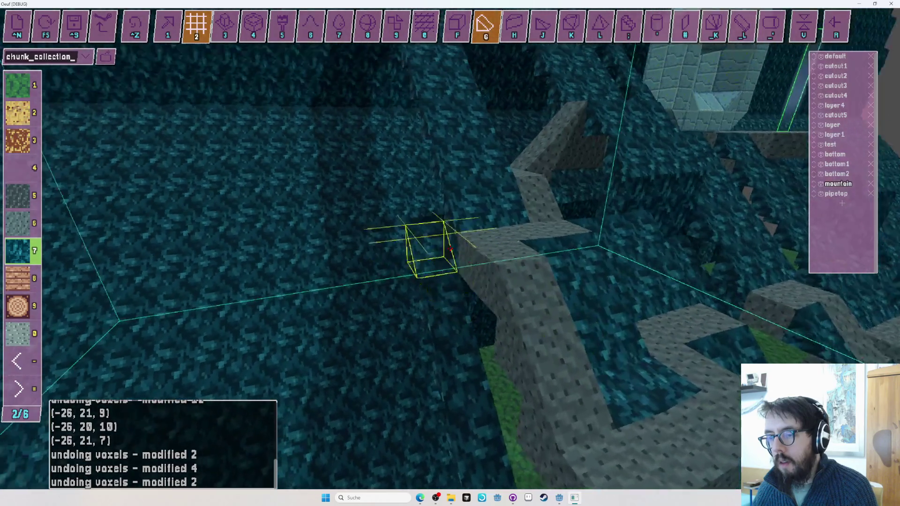
drag(450, 248, 450, 248)
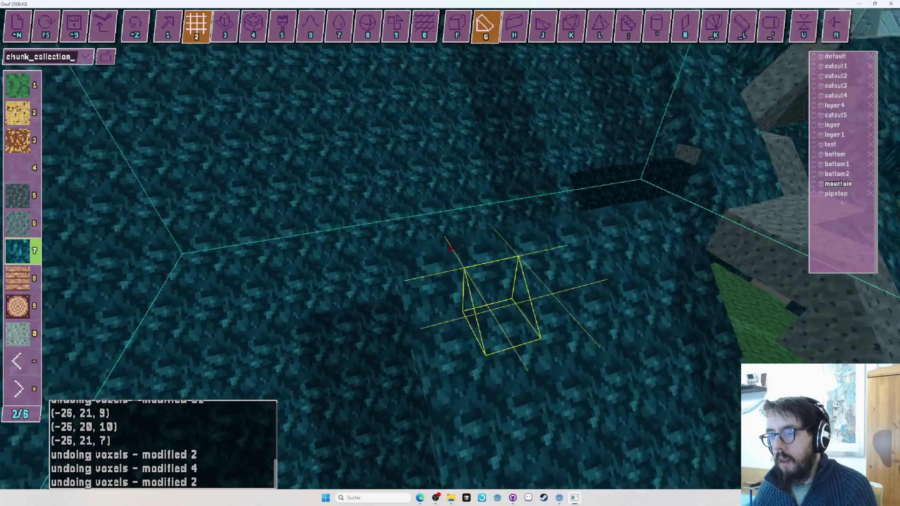
drag(450, 248, 450, 248)
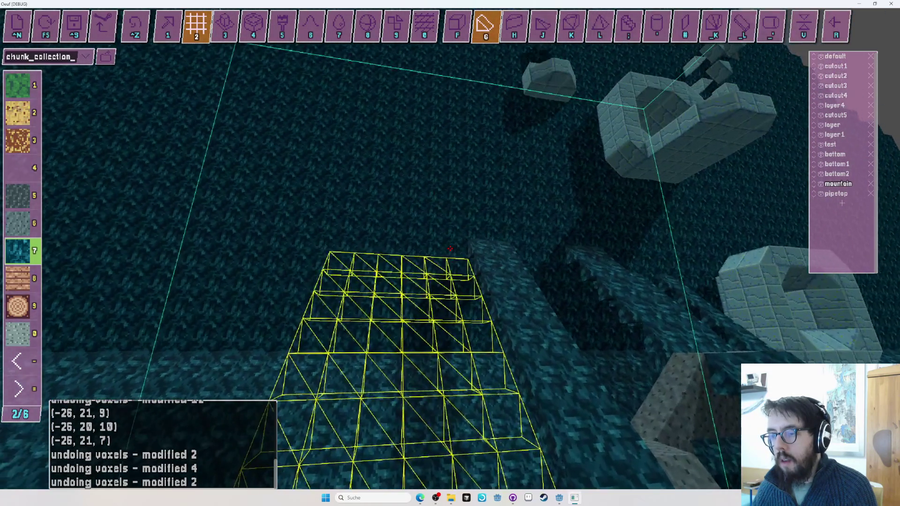
drag(450, 249, 465, 266)
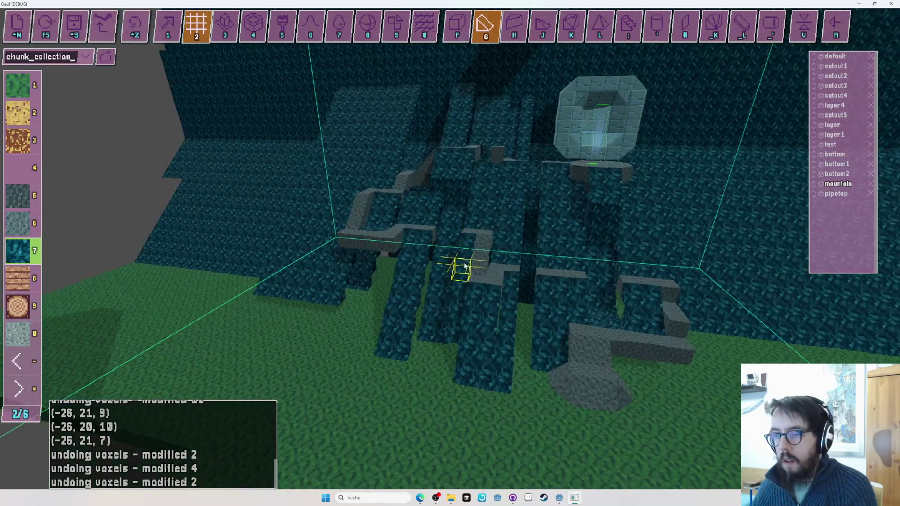
key(w)
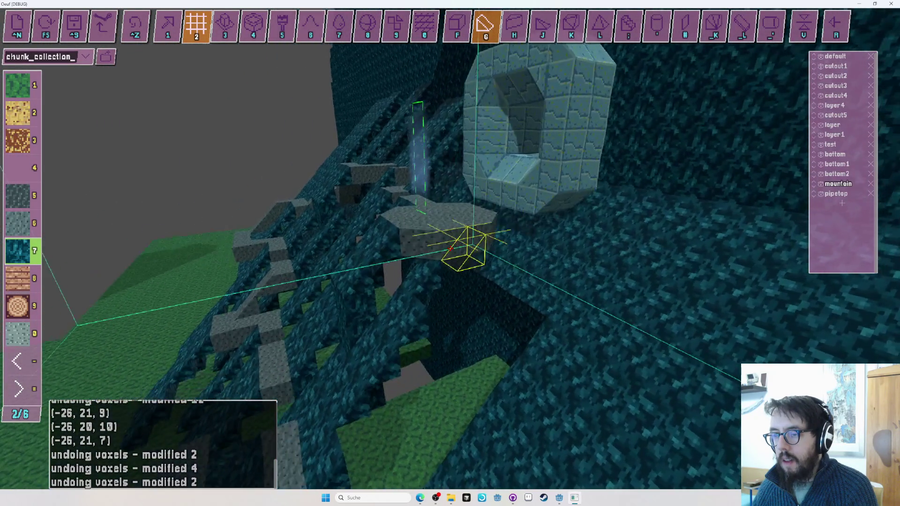
Launch play mode so the speckled egg stands on the grass before the rainy teal mountain.
key(r)
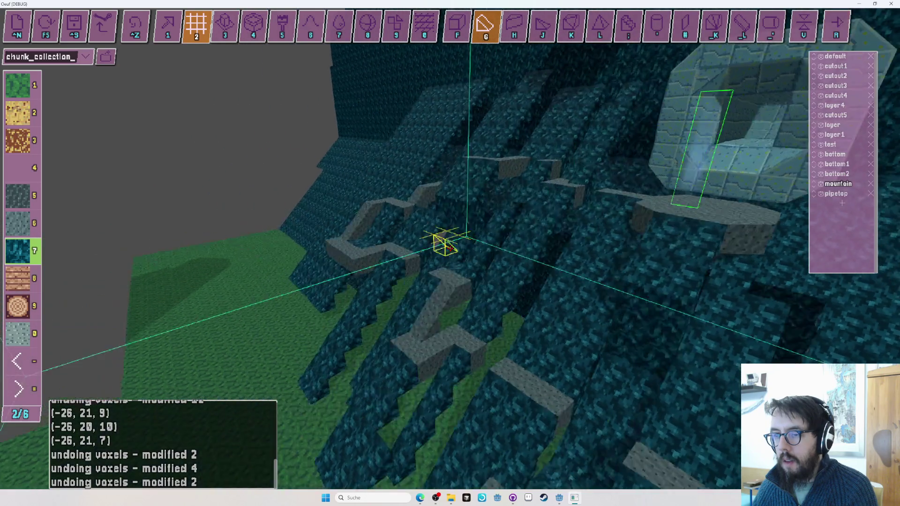
key(r)
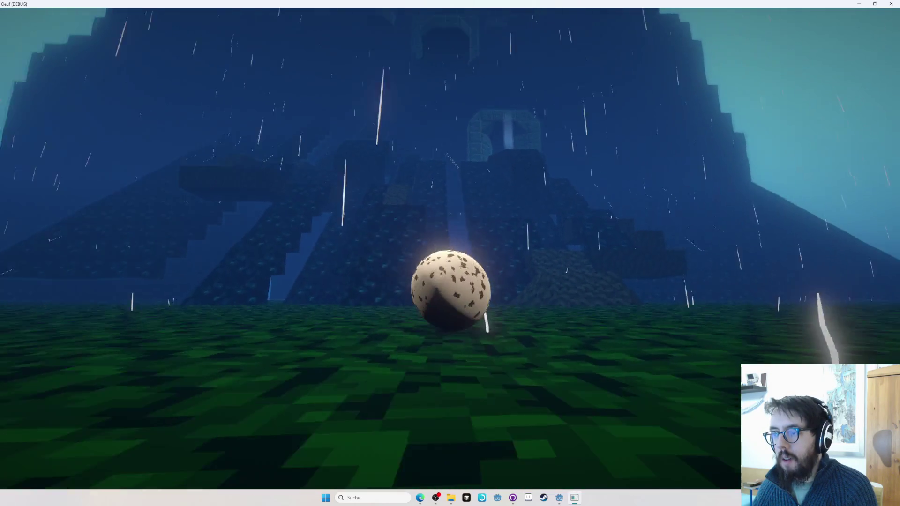
Roll the egg forward onto the stone ledge, then exit the play test back to the editor.
key(w)
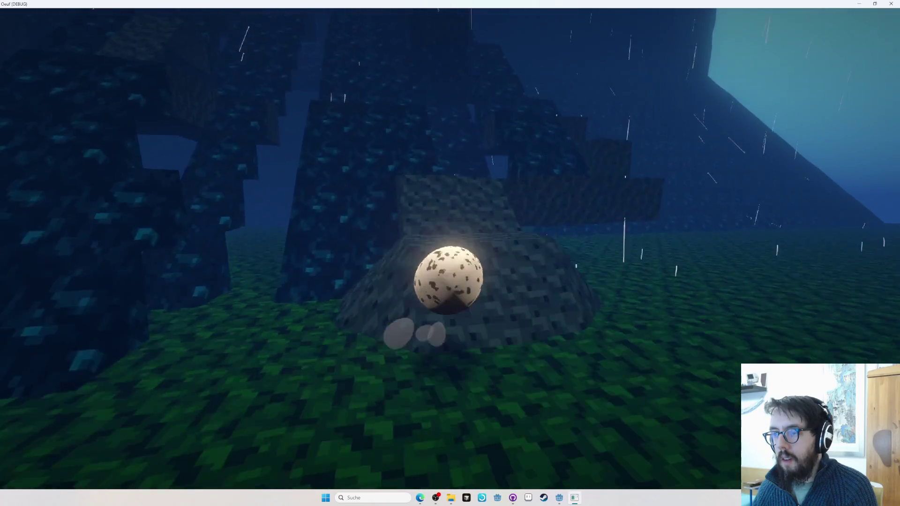
key(Escape)
key(r)
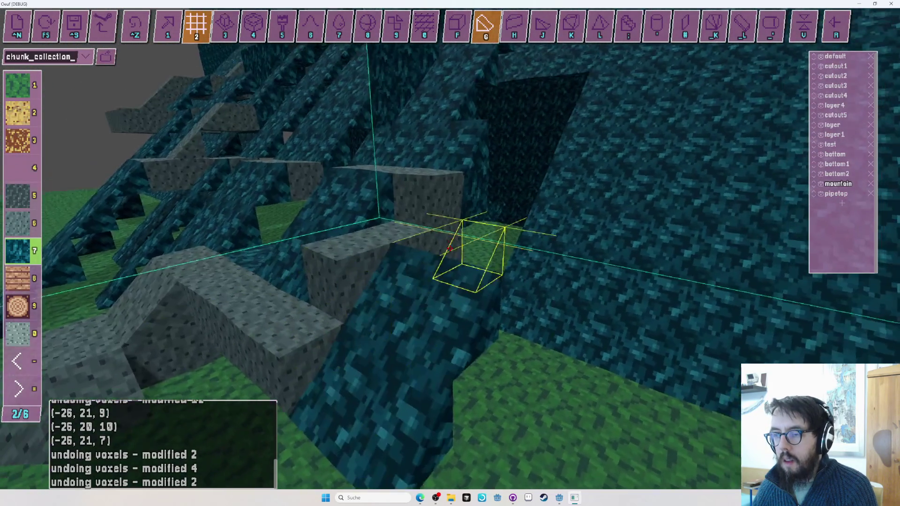
Undo the last three edits (four, one and two voxels) and fly in over the resulting seam gap.
key(ctrl+z)
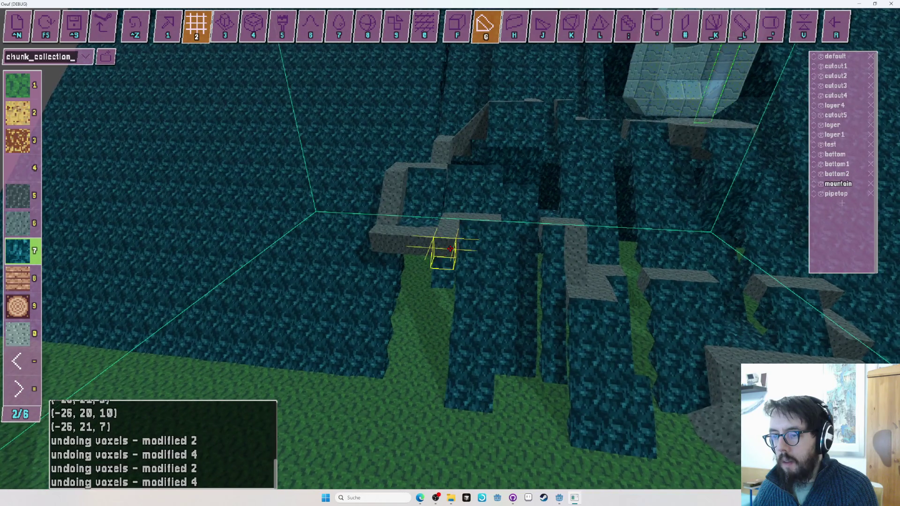
key(ctrl+z)
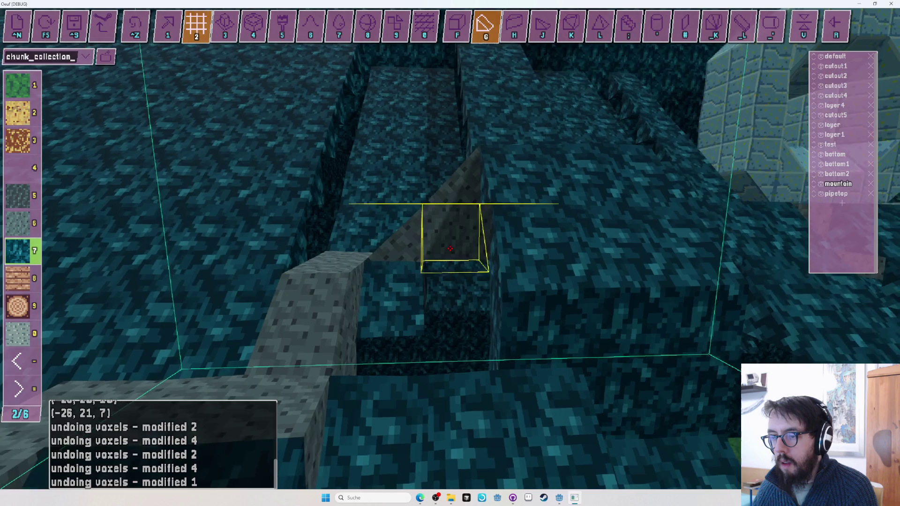
key(ctrl+z)
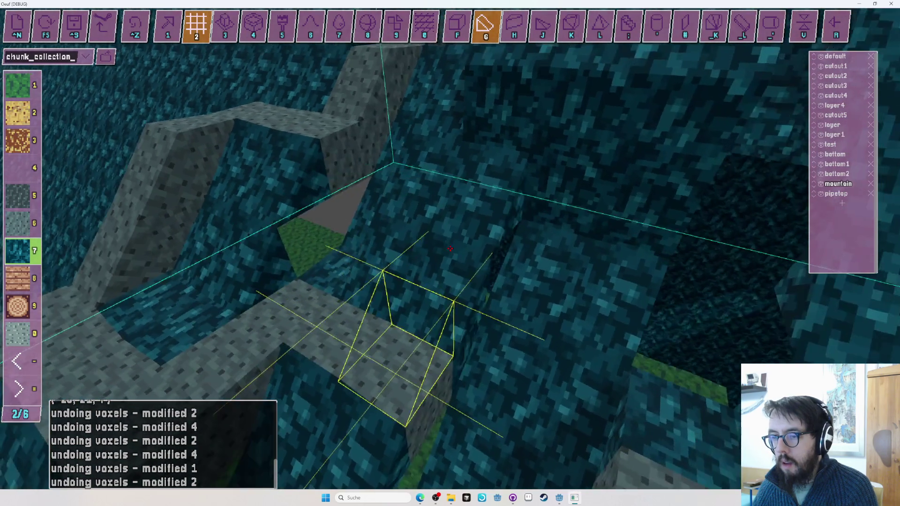
key(s)
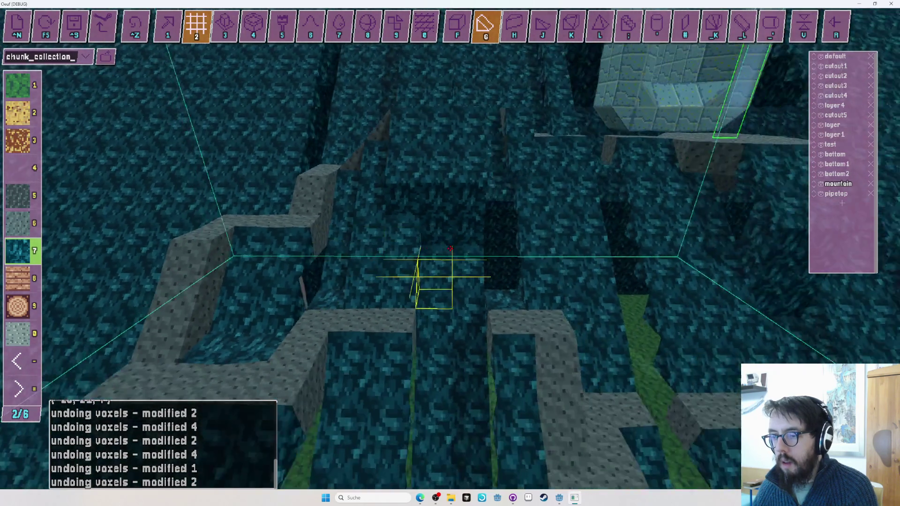
key(w)
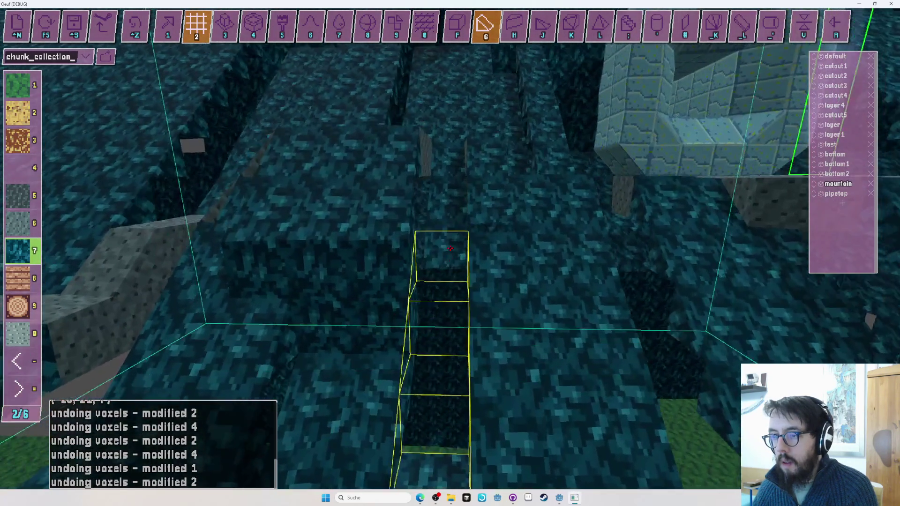
key(s)
key(w)
key(w)
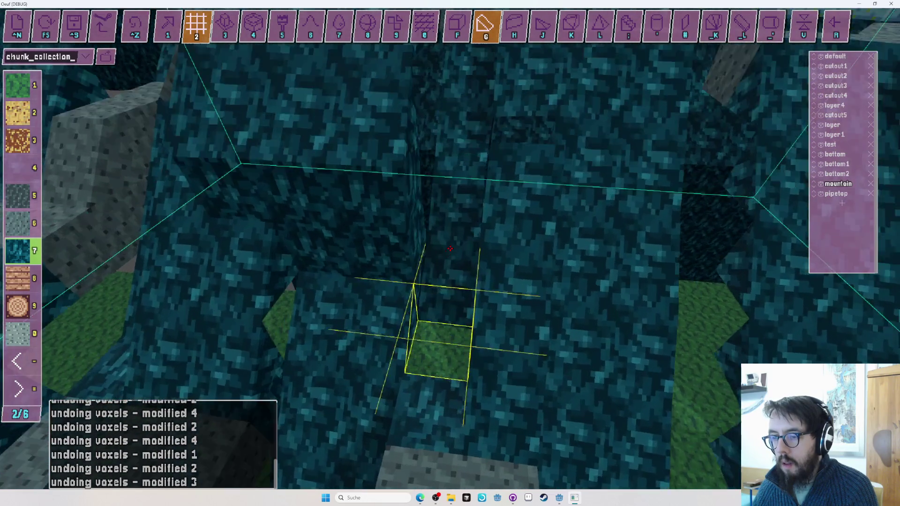
Frame the ledge under the stone ring and try plain cube and corner wedge pieces there.
key(s)
key(f)
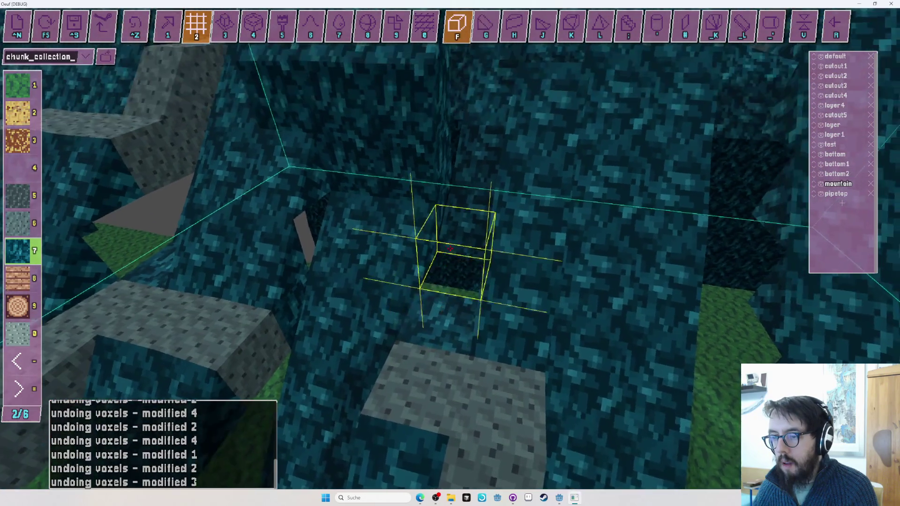
key(s)
drag(565, 251, 449, 248)
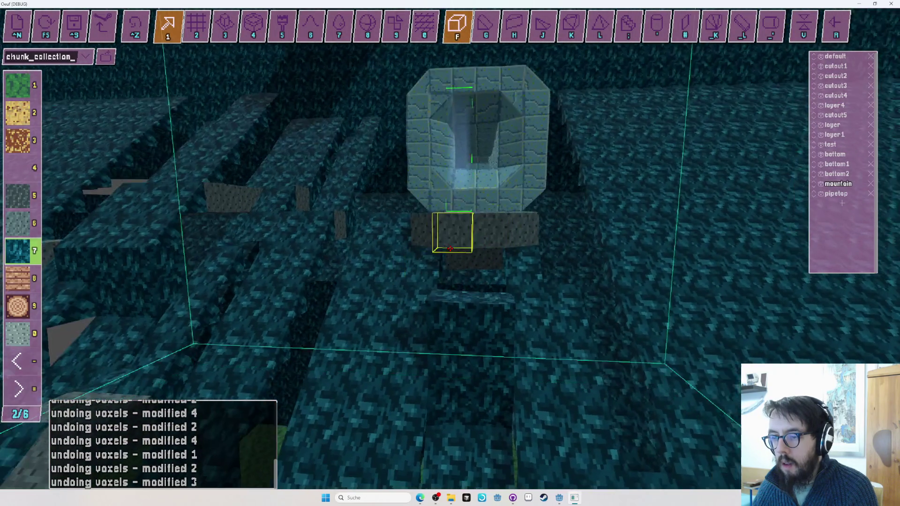
drag(450, 248, 450, 248)
key(f)
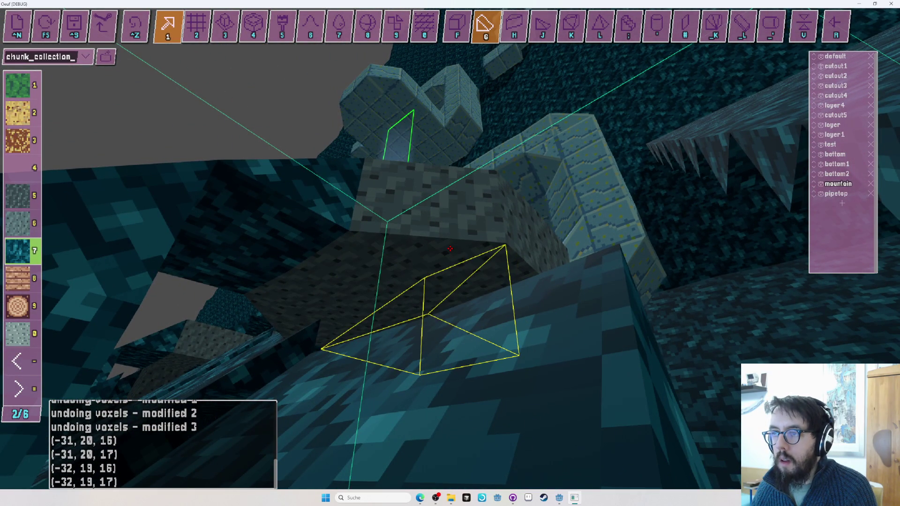
drag(450, 248, 450, 248)
key(f)
key(k)
key(r)
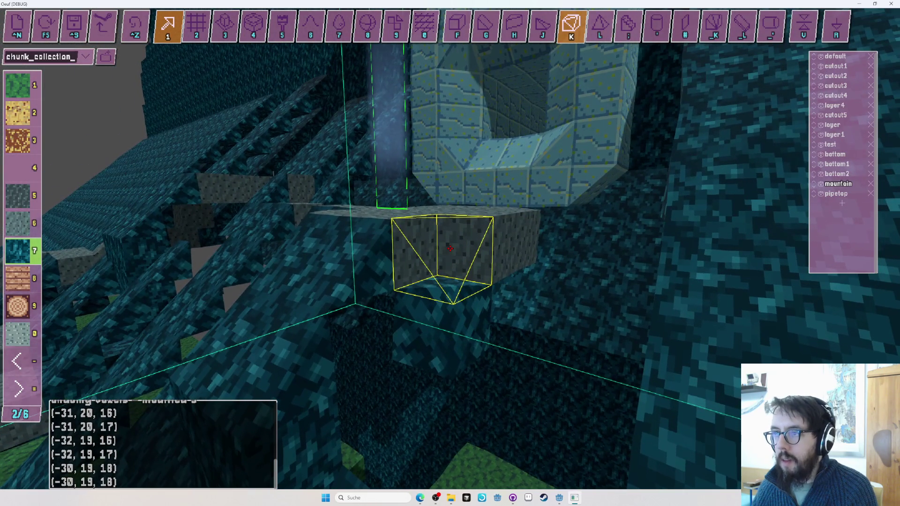
key(f)
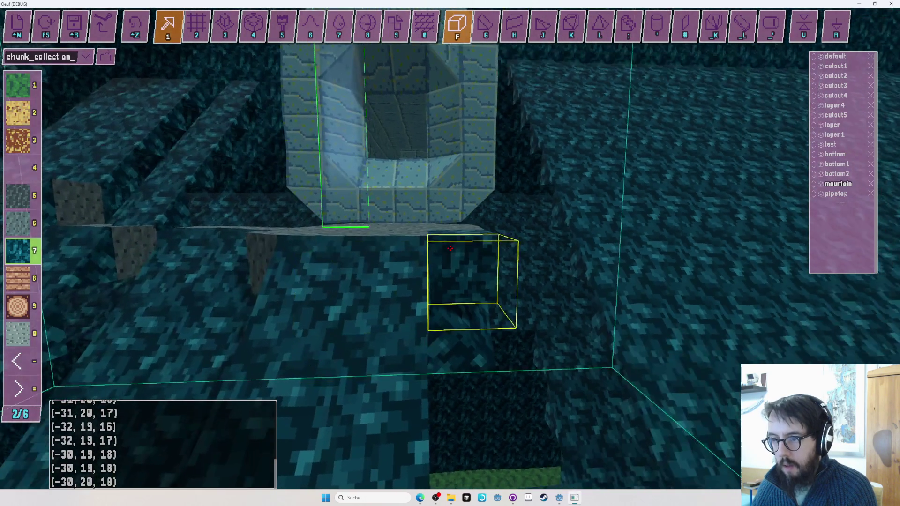
drag(450, 248, 450, 249)
Undo the last single voxel, try teal wedge and tetrahedron shapes, then return to grey stone material 6.
key(ctrl+z)
key(k)
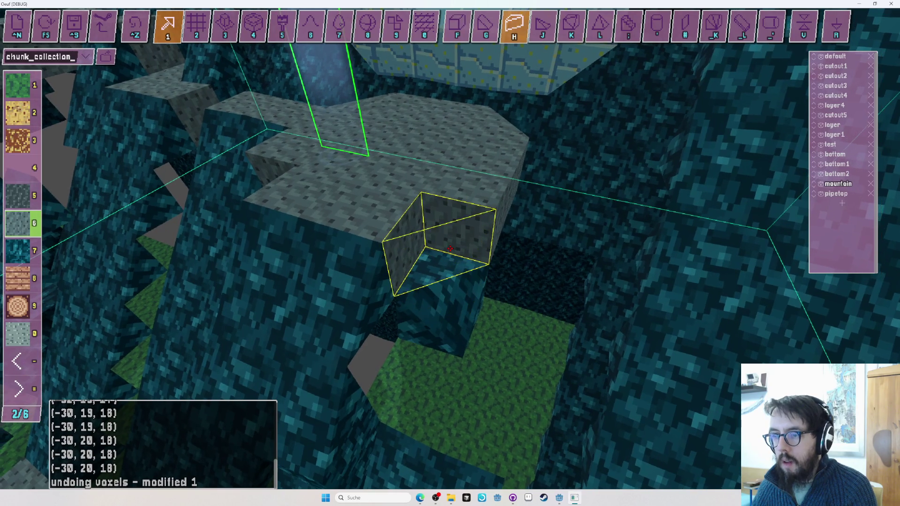
key(7)
key(j)
drag(450, 248, 450, 248)
key(f)
key(6)
key(2)
key(3)
Place a single grey stone block against the teal rock wall.
key(1)
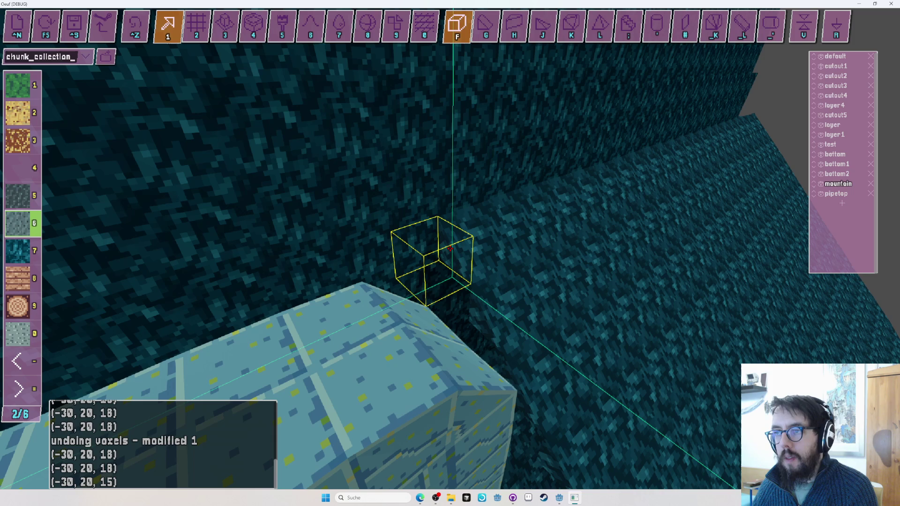
click(450, 248)
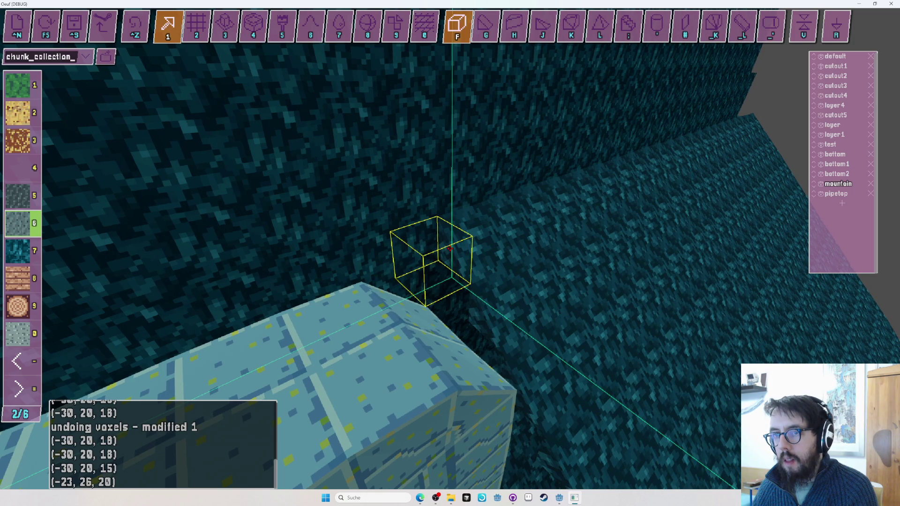
key(2)
scroll(450, 249, down, 1)
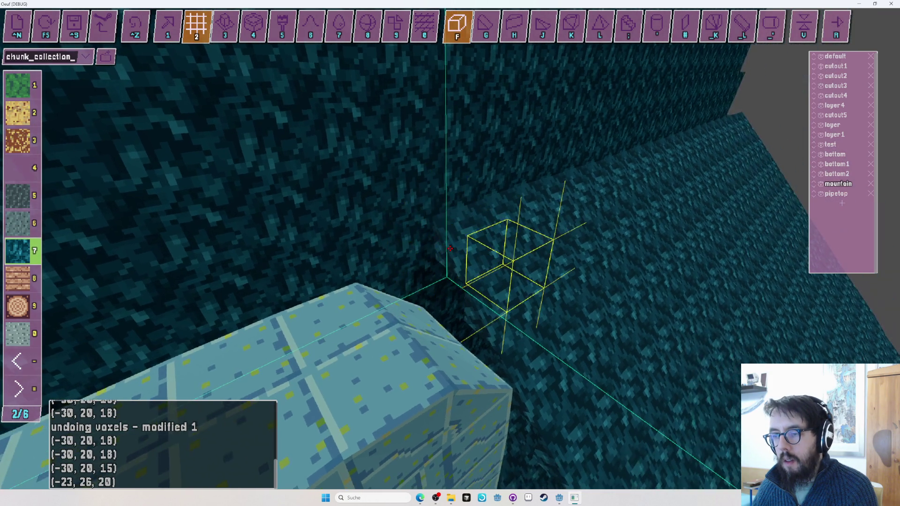
Look over the stone ring area and undo the latest four-voxel edit.
drag(450, 249, 451, 247)
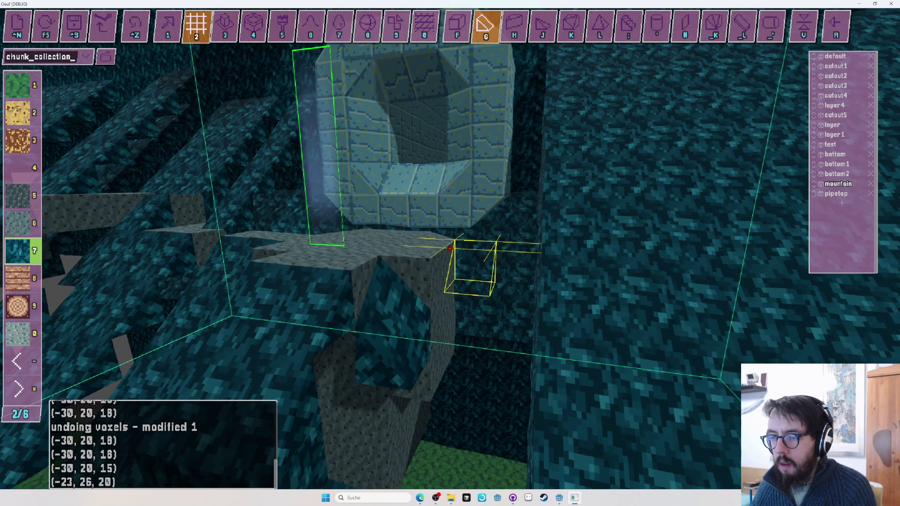
drag(450, 248, 450, 250)
key(ctrl+z)
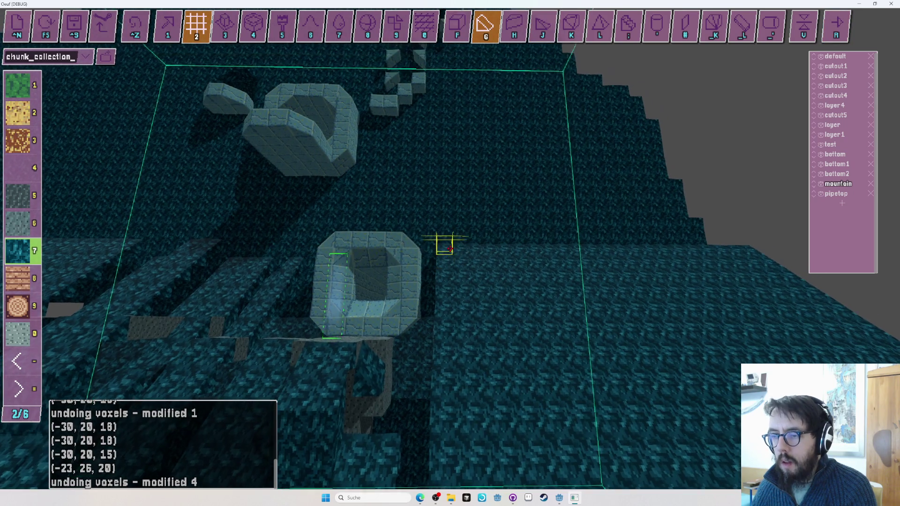
drag(449, 249, 450, 249)
key(1)
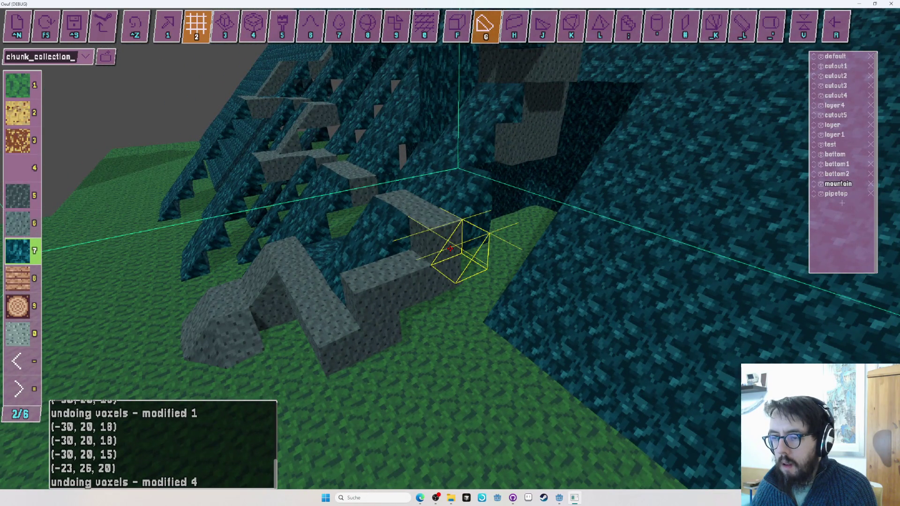
Fly the camera toward the stone structure and undo the last two-voxel edit.
drag(450, 248, 450, 248)
key(w)
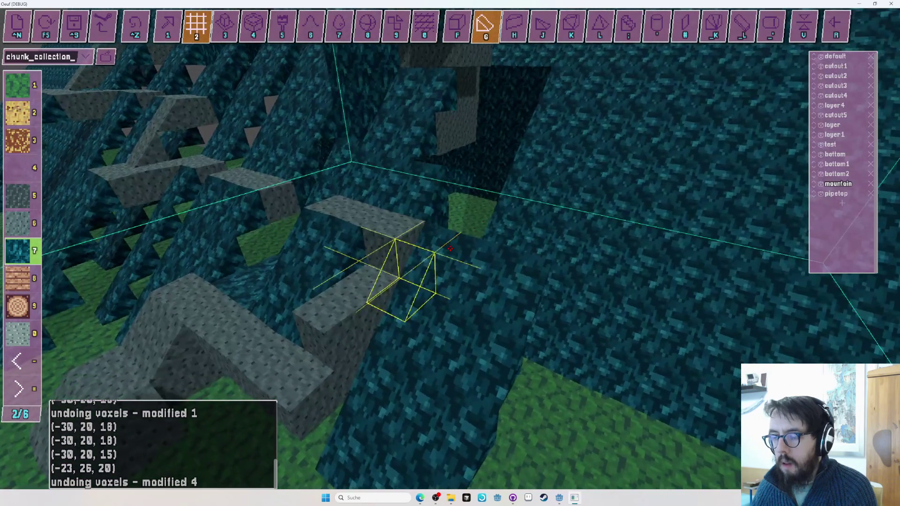
drag(450, 248, 449, 248)
key(w)
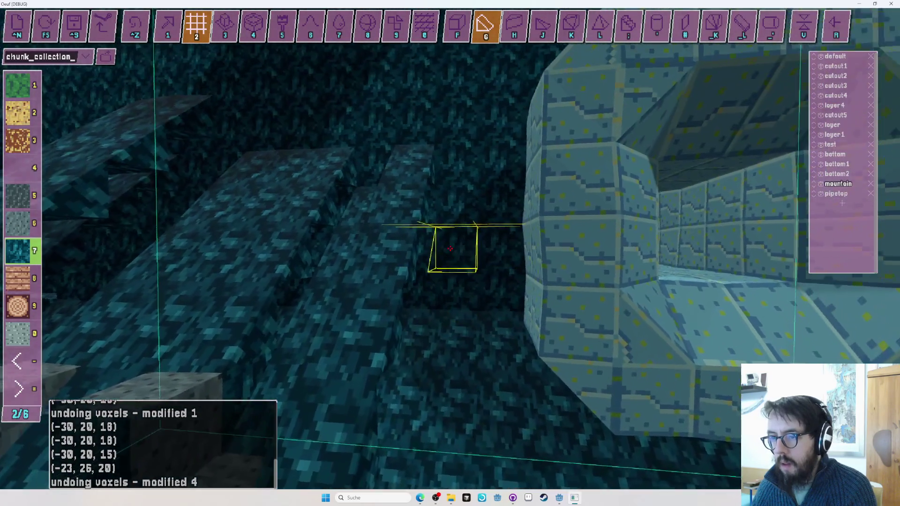
key(r)
key(r)
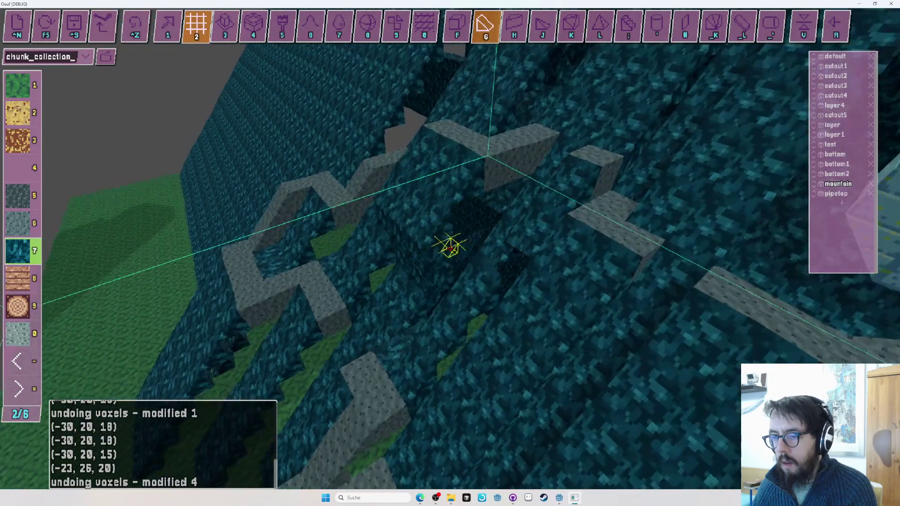
key(f)
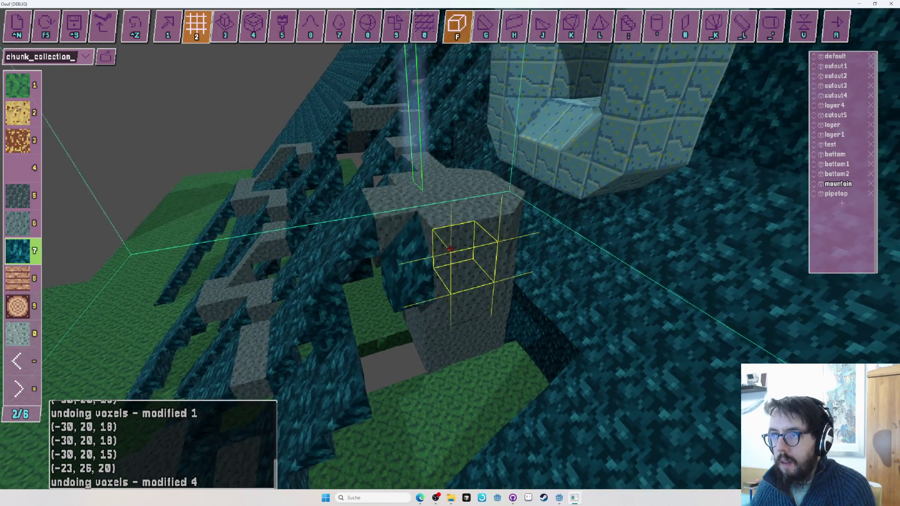
key(g)
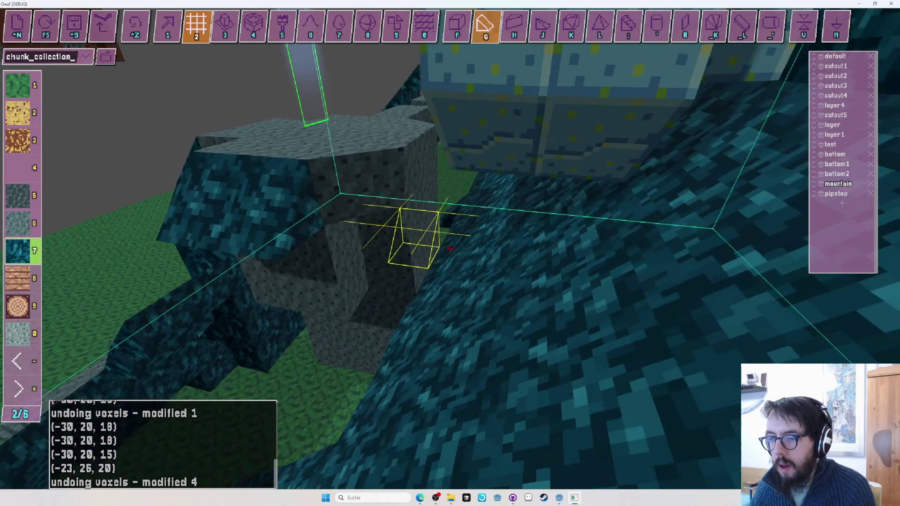
key(ctrl+z)
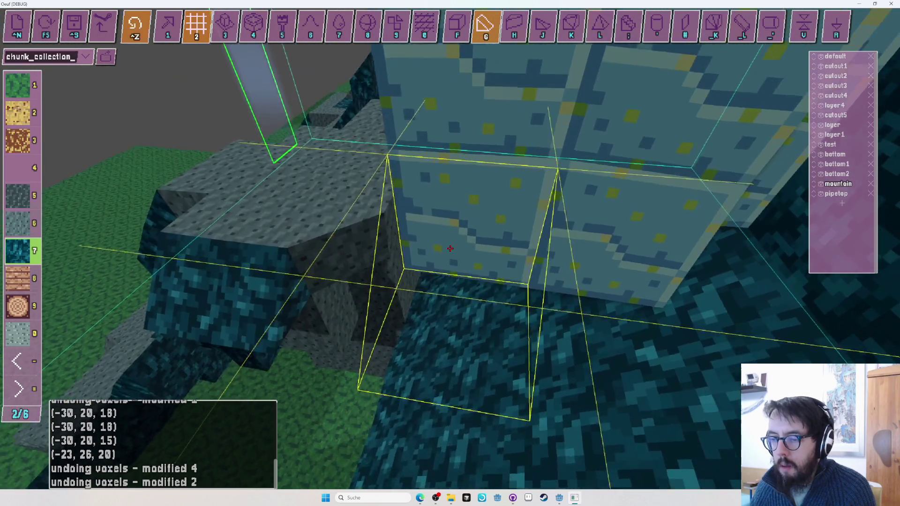
Stack three cube voxels vertically at (-26,18,15–17) beneath the stone ledge.
key(1)
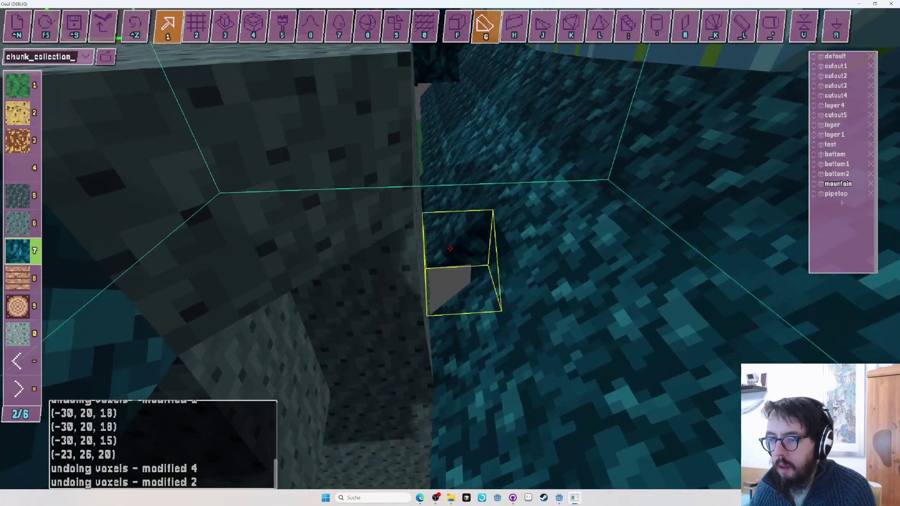
key(f)
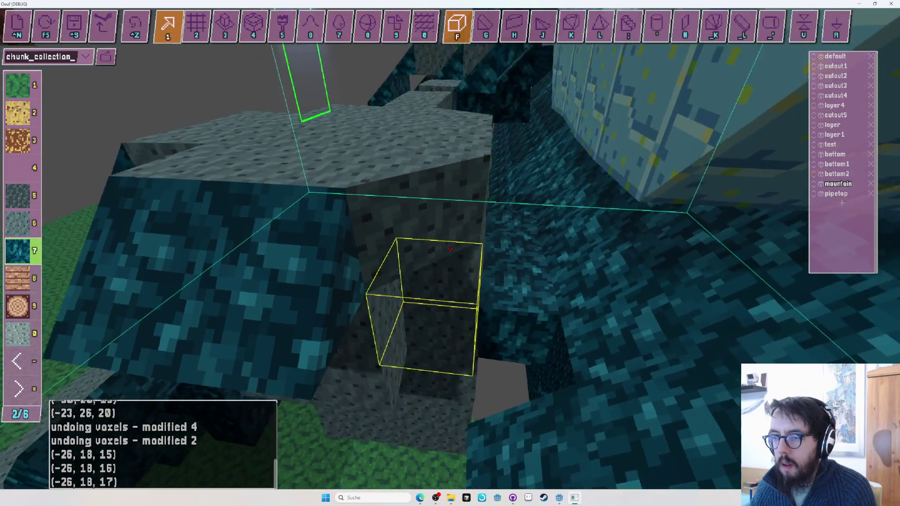
key(3)
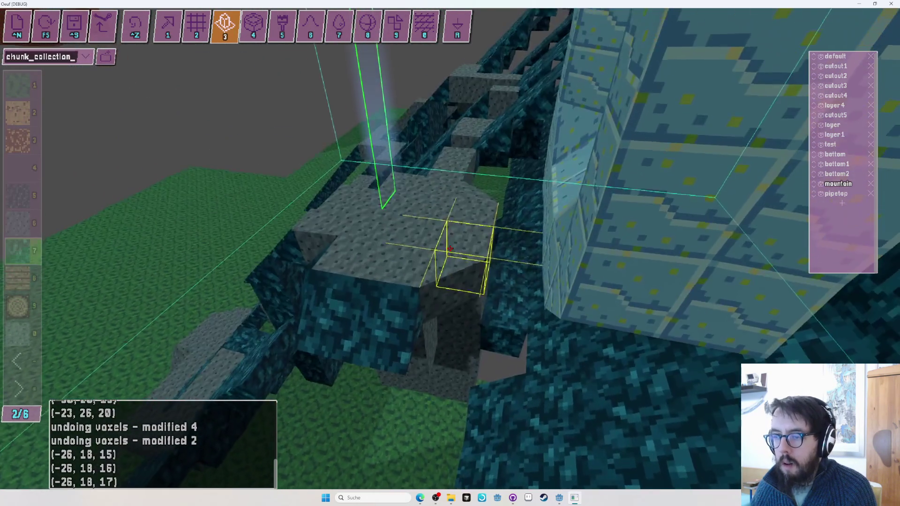
scroll(450, 248, up, 2)
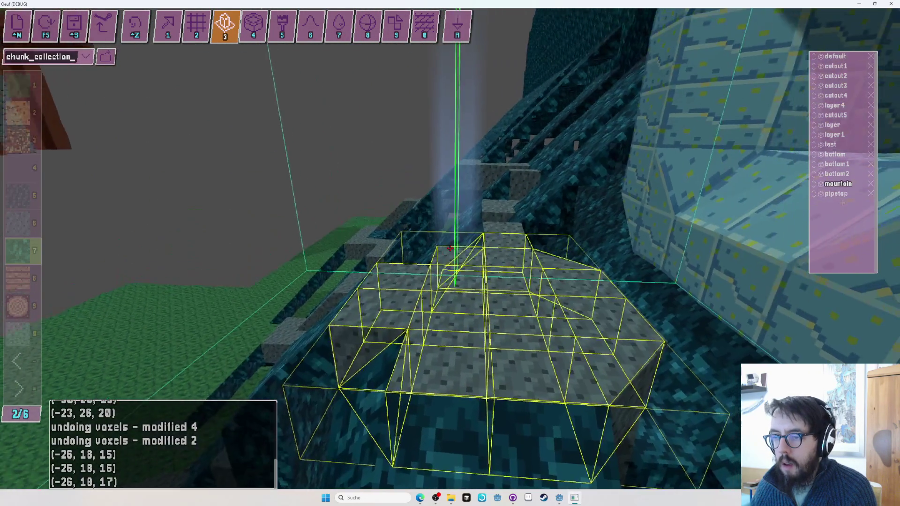
scroll(450, 248, down, 2)
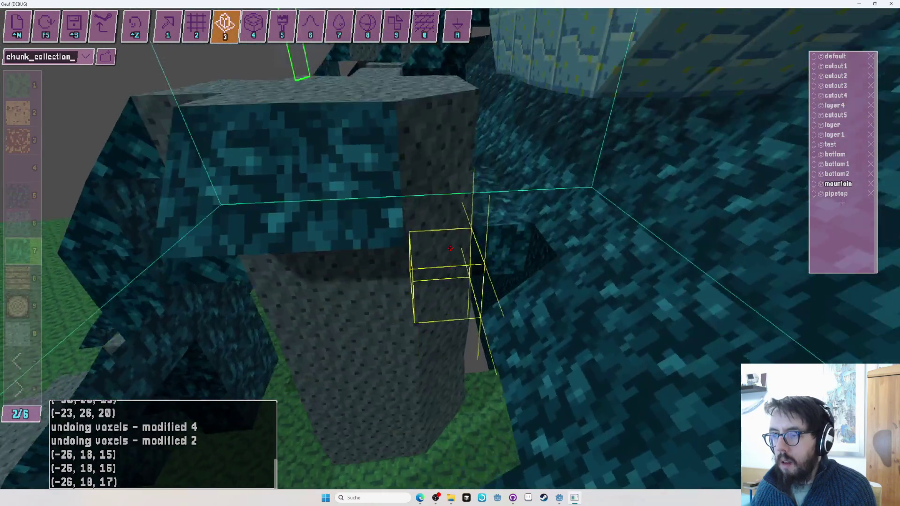
Place a run of teal material 7 cube voxels from (-27,18,19) to (-30,18,19).
key(1)
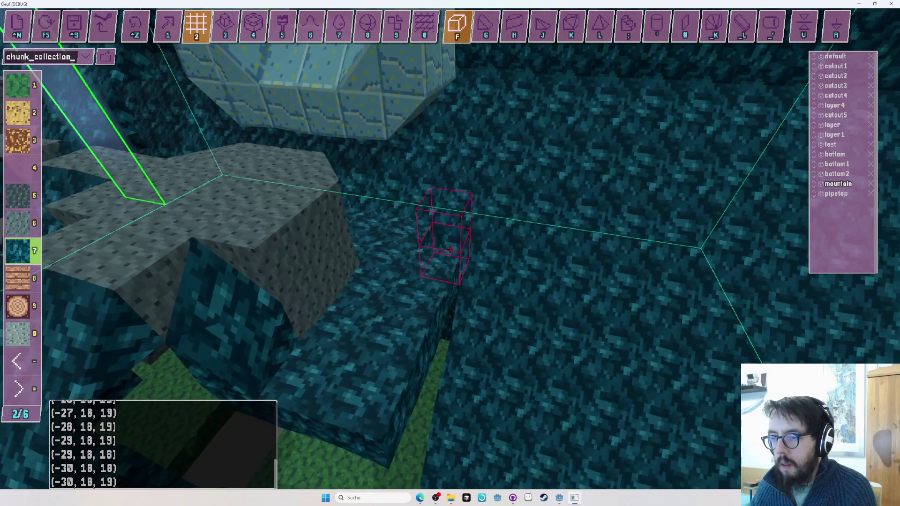
Undo the six teal voxels, then the two-voxel edit before them.
key(ctrl+z)
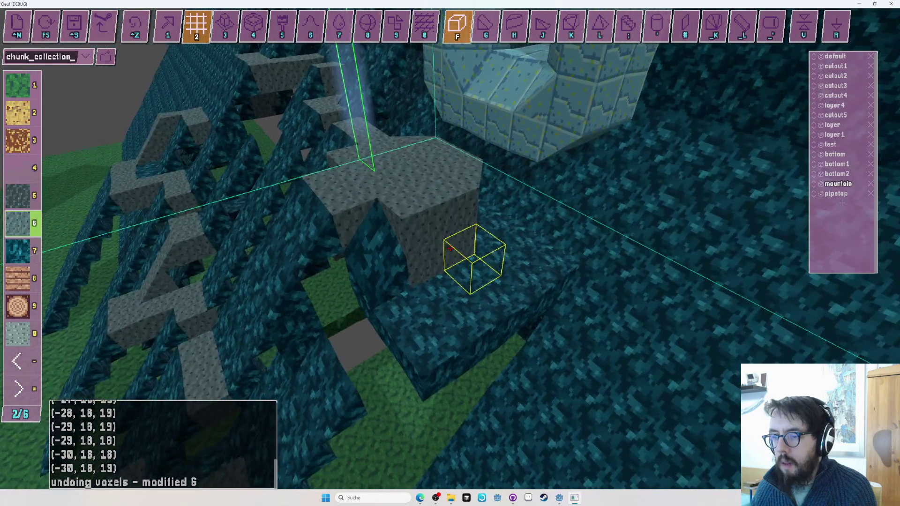
key(ctrl+z)
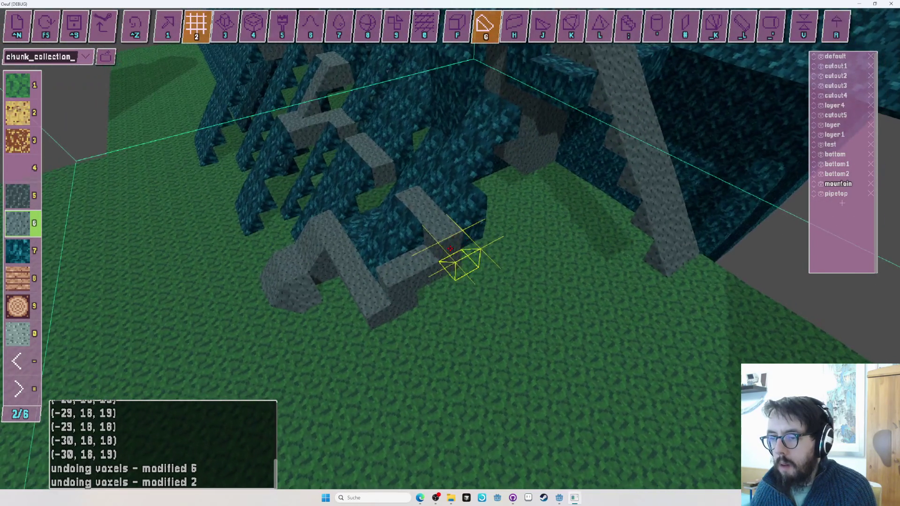
key(ctrl+z)
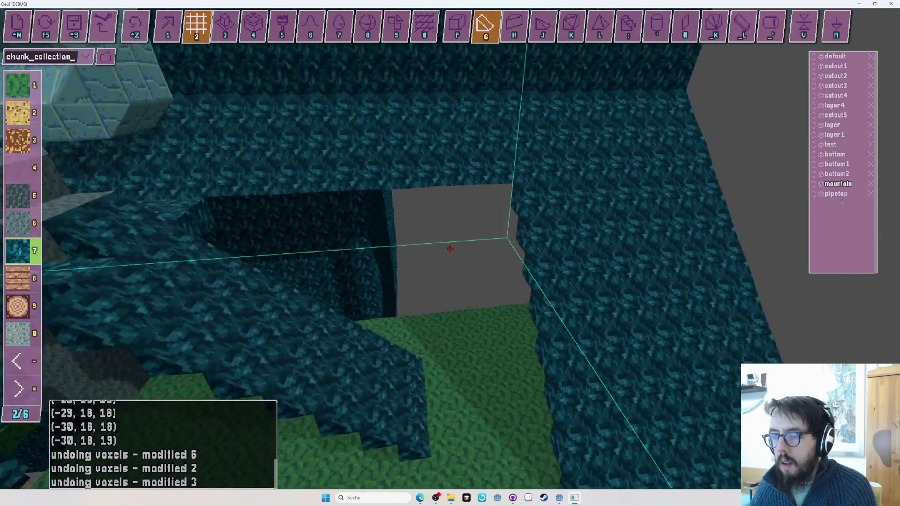
key(r)
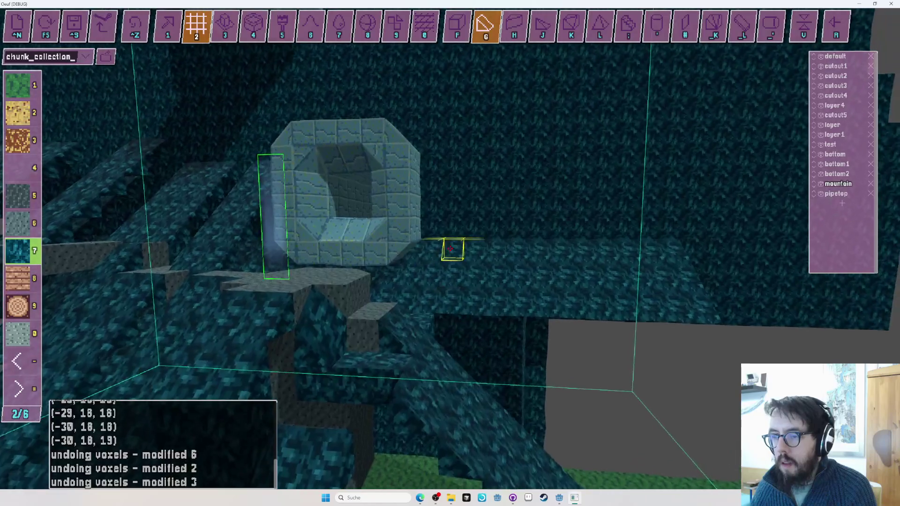
key(ctrl+z)
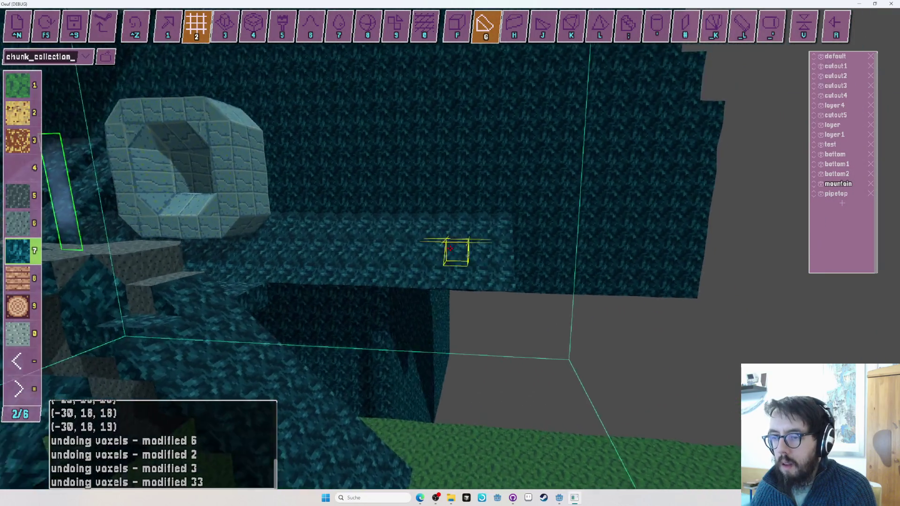
key(s)
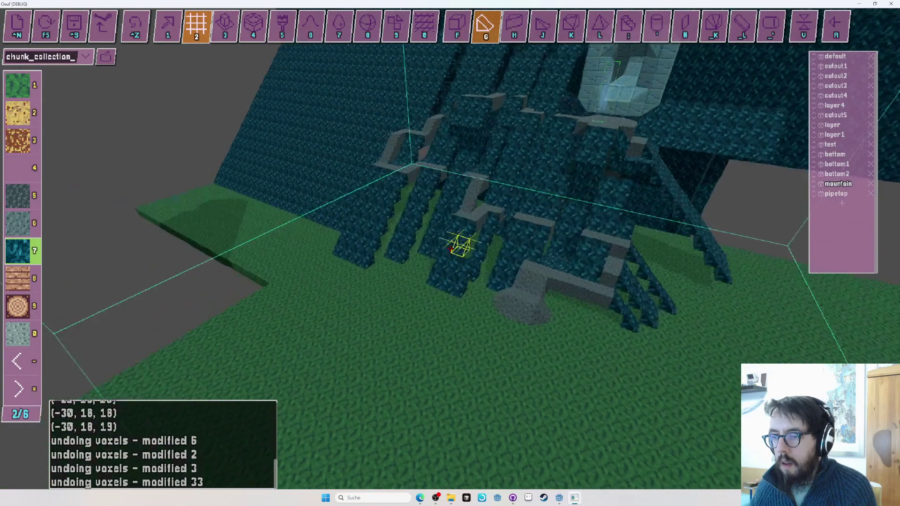
key(a)
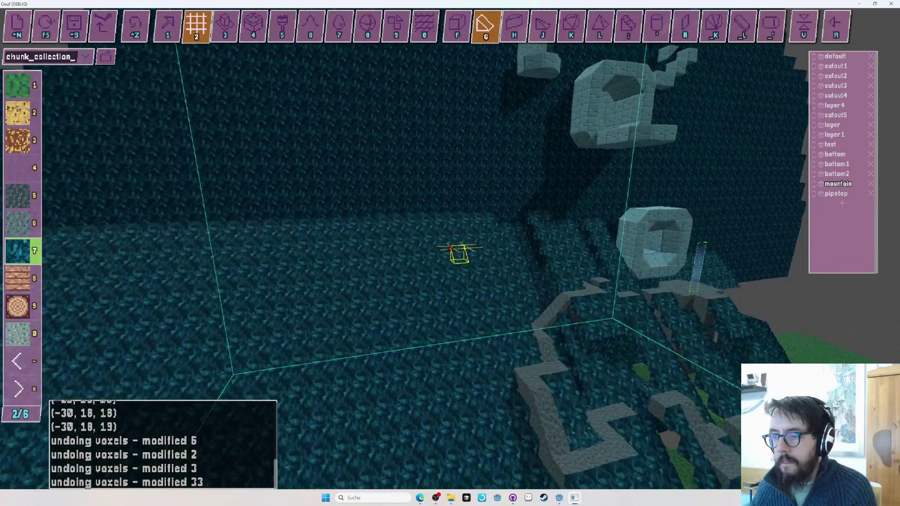
key(s)
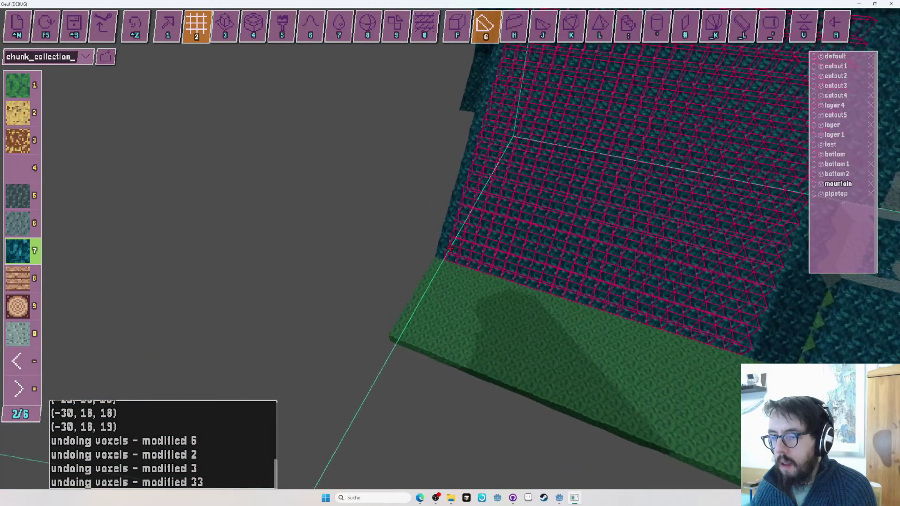
key(w)
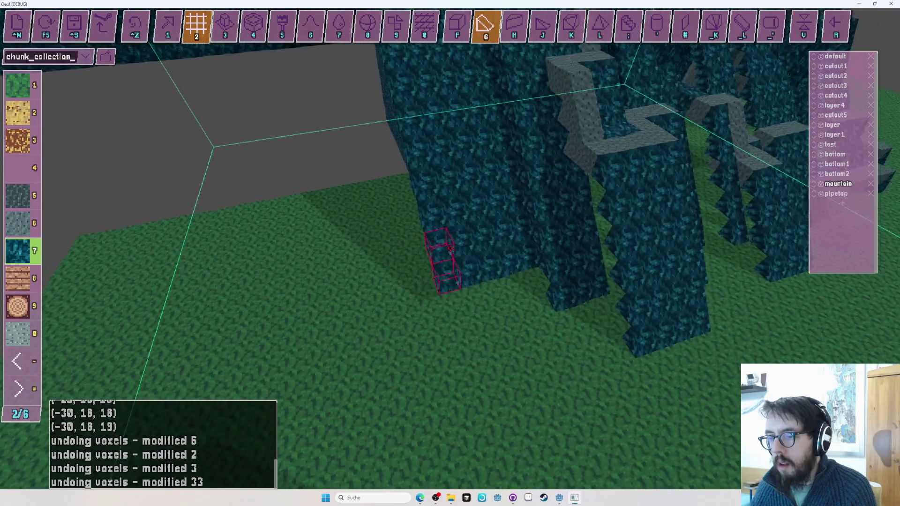
key(w)
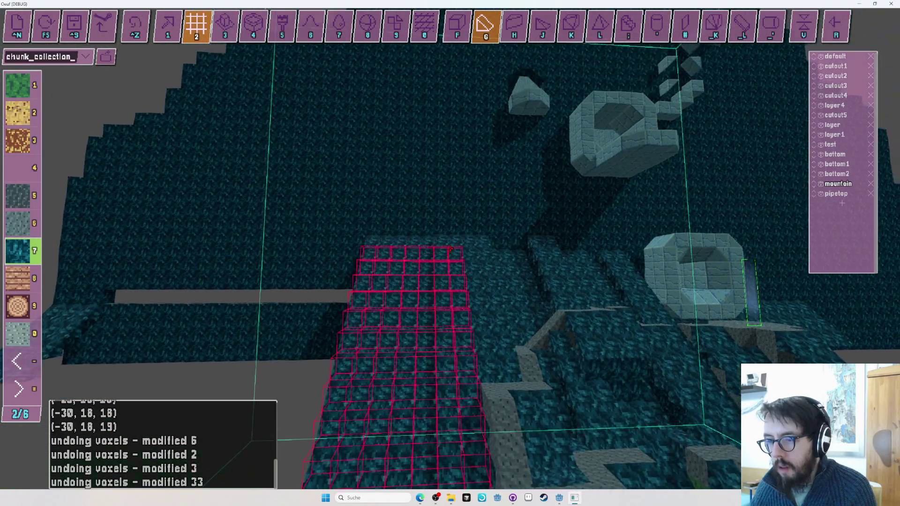
key(s)
key(w)
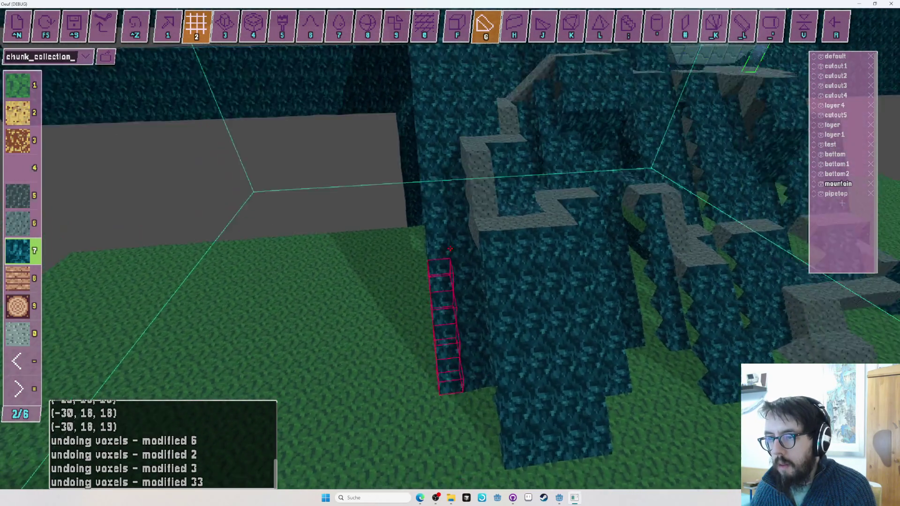
key(s)
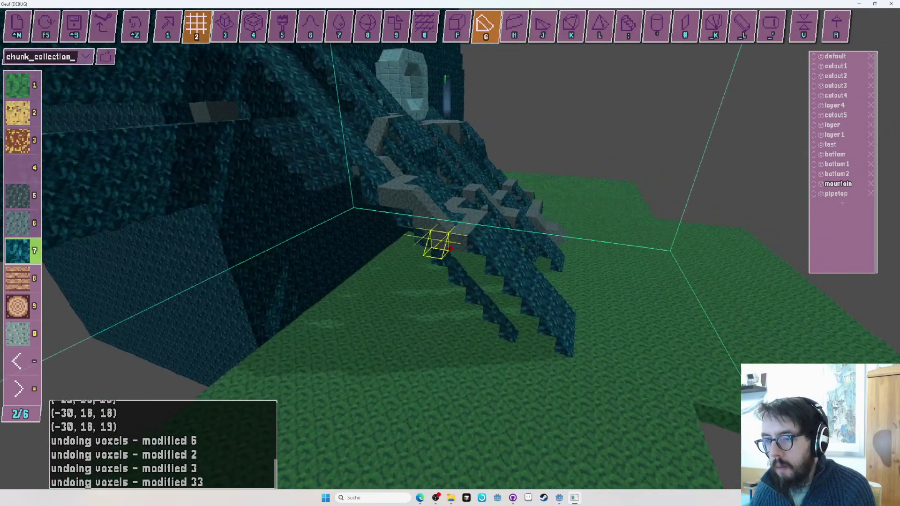
key(s)
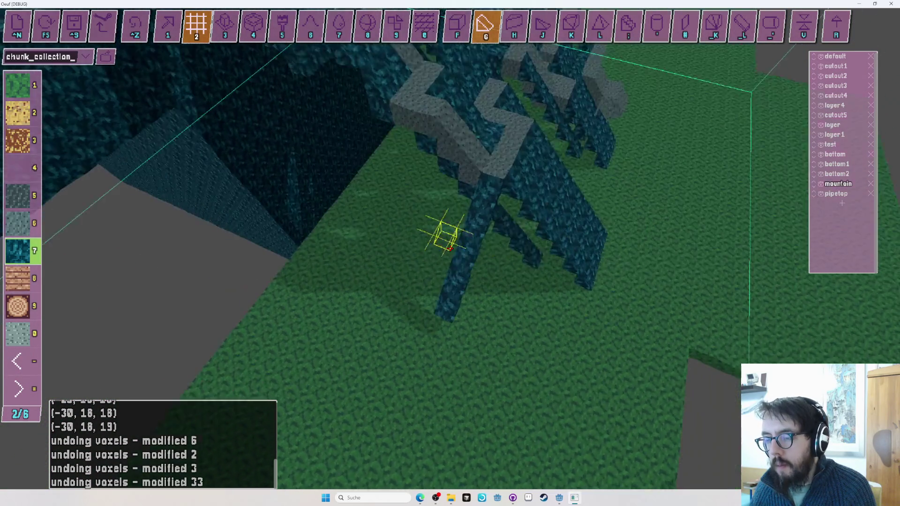
key(s)
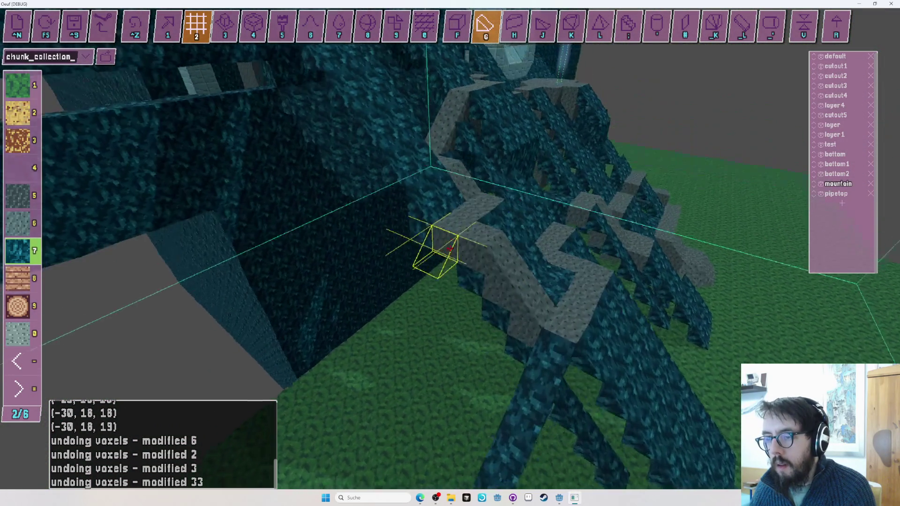
key(s)
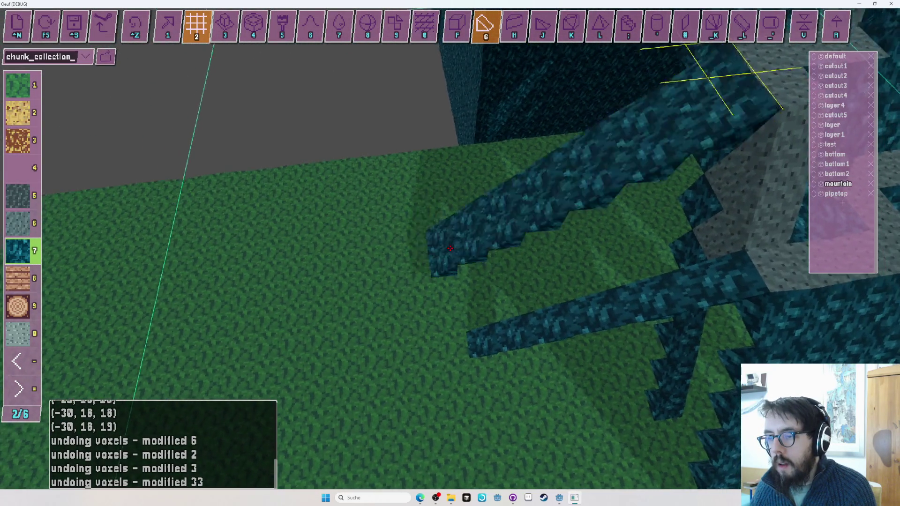
key(w)
key(w)
key(w)
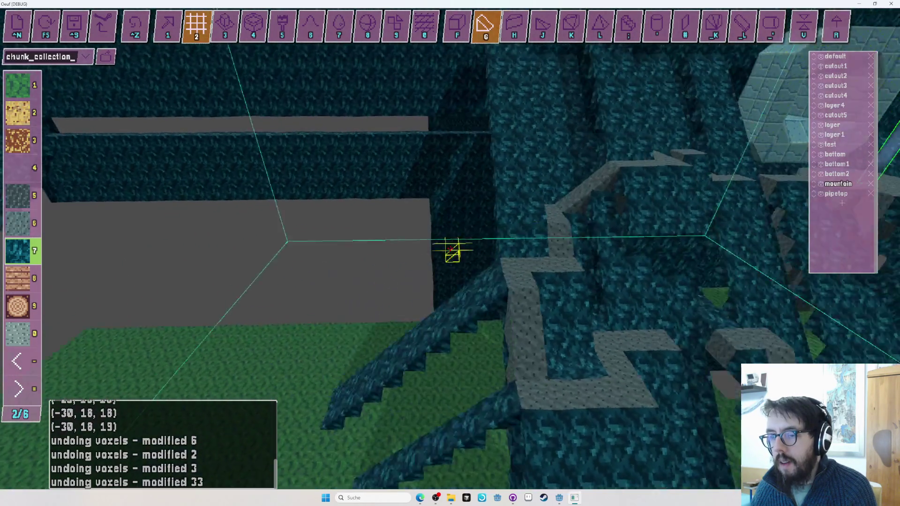
key(s)
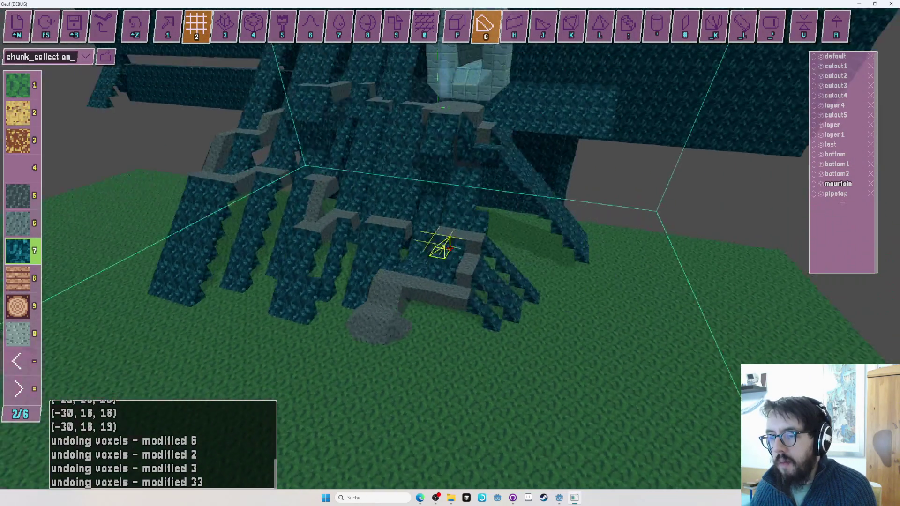
key(d)
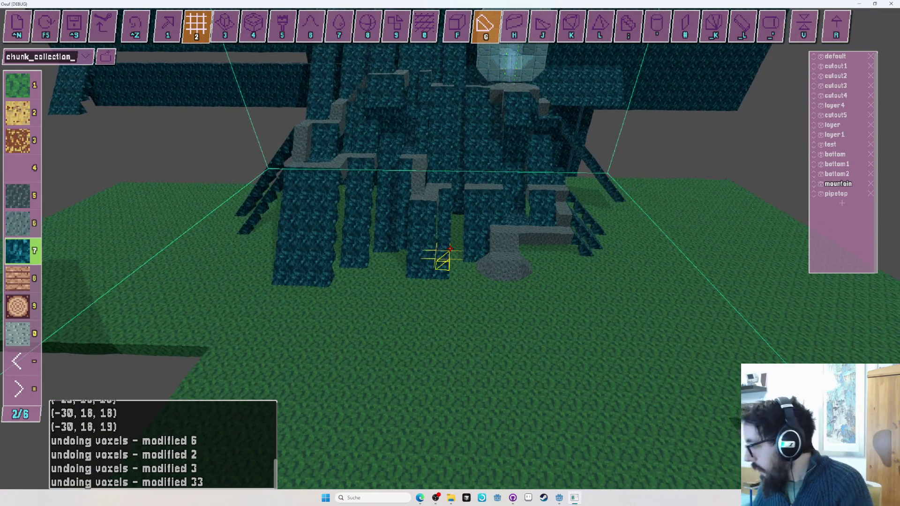
key(d)
key(w)
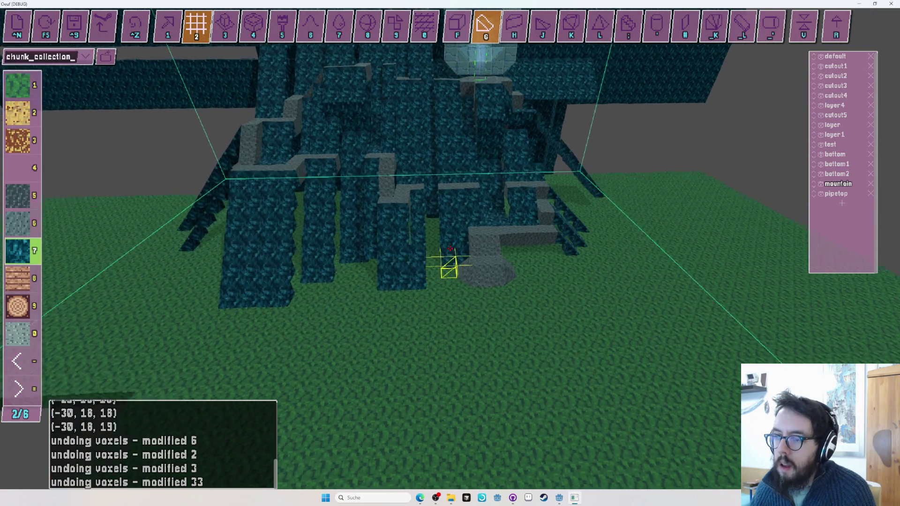
key(w)
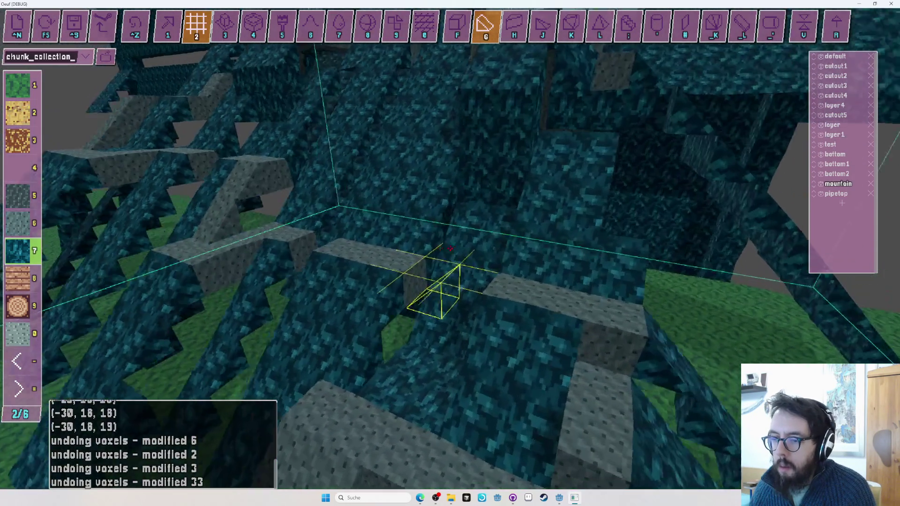
key(w)
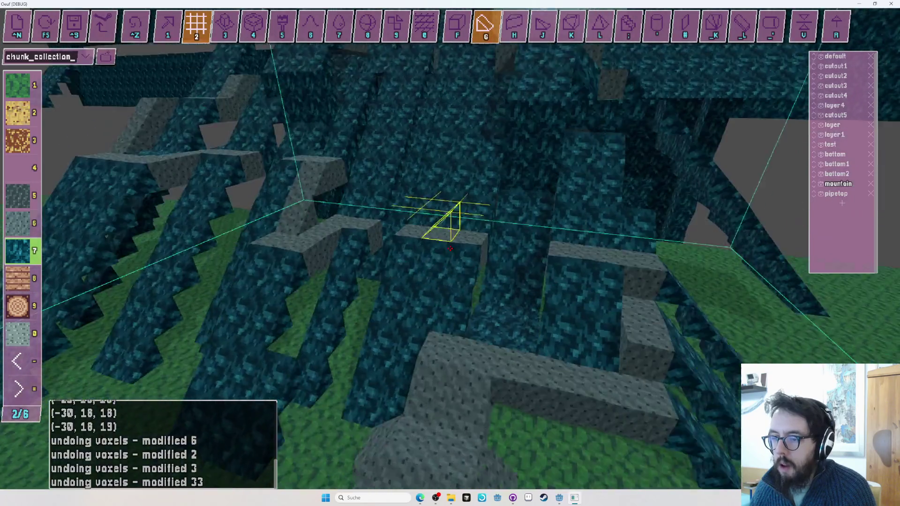
key(w)
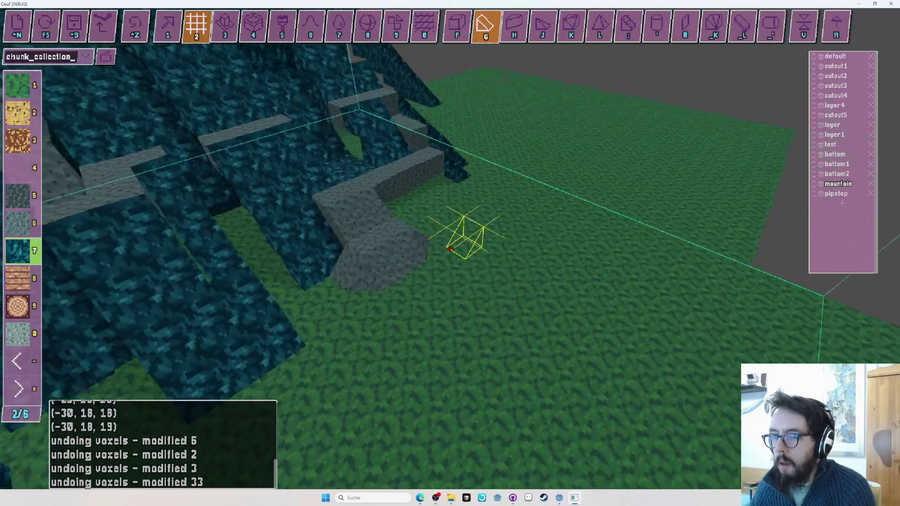
key(s)
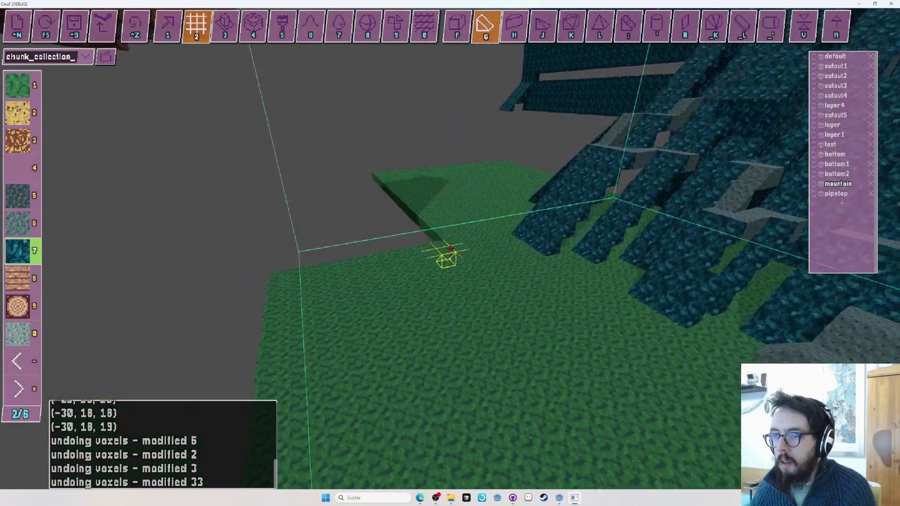
key(f)
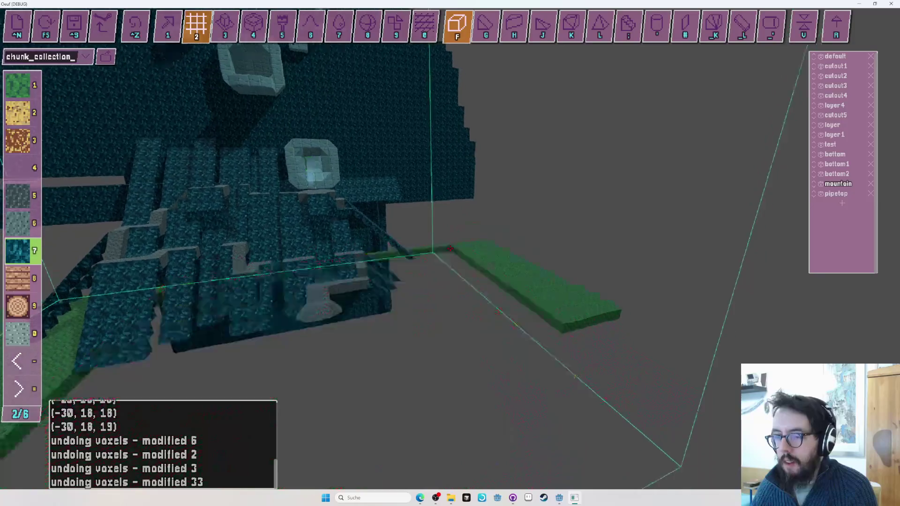
key(w)
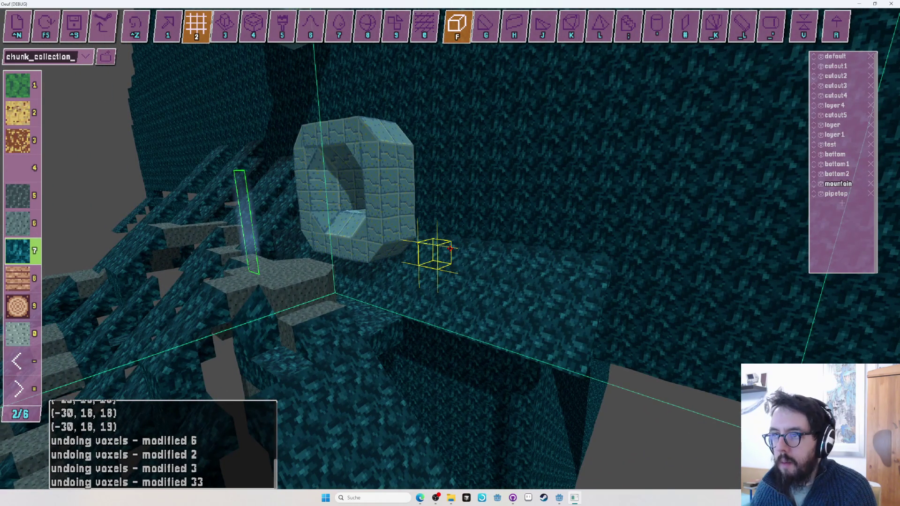
key(g)
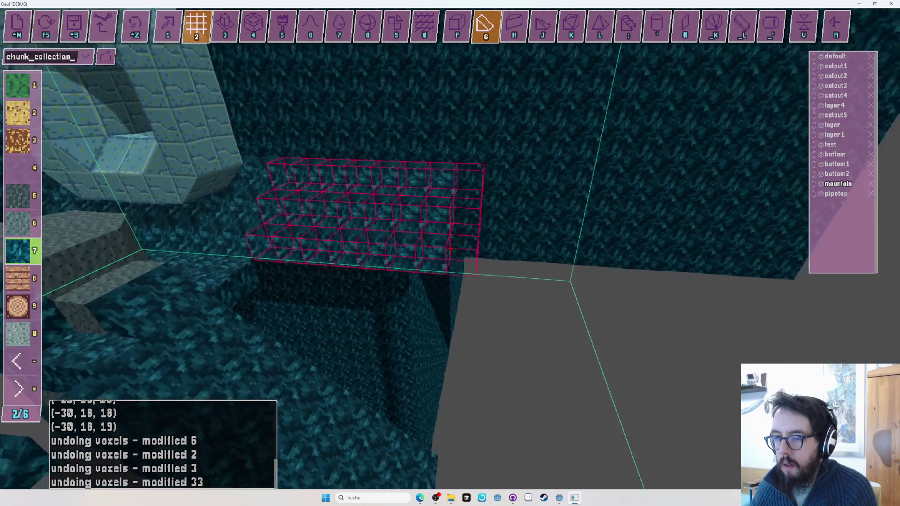
key(r)
key(r)
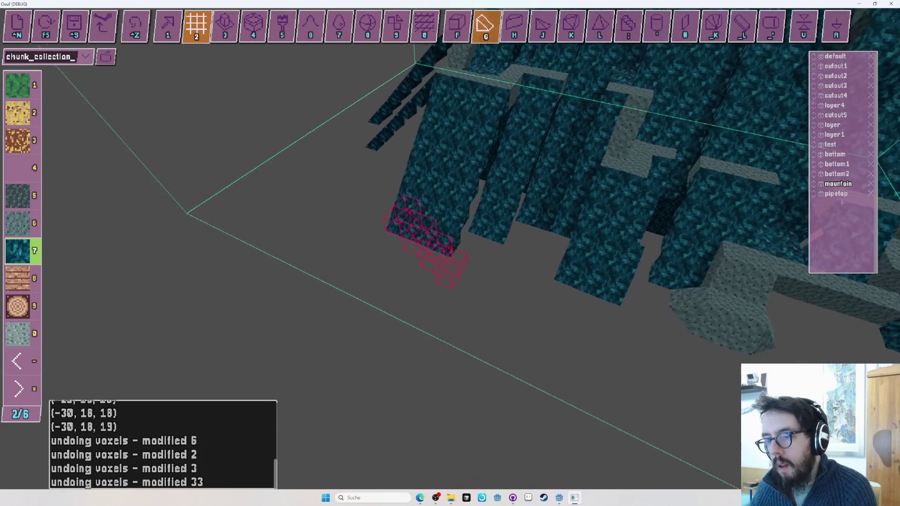
drag(449, 248, 450, 248)
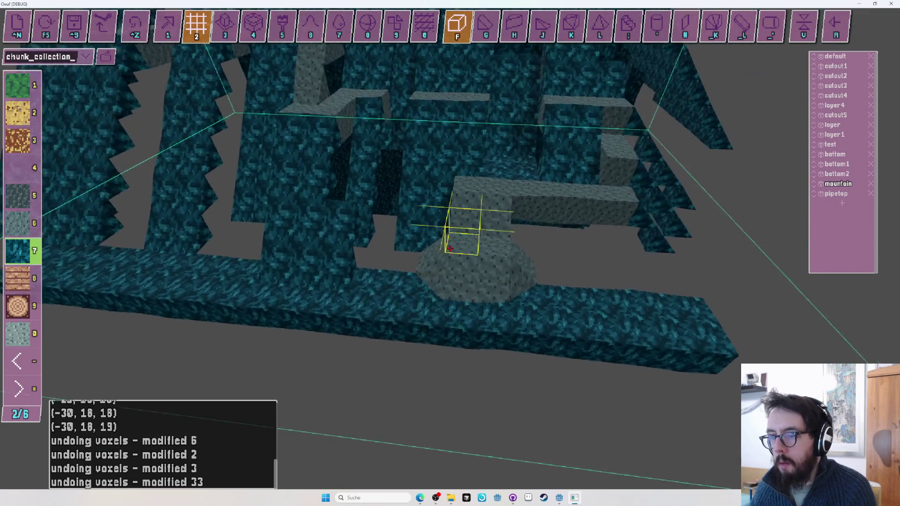
key(w)
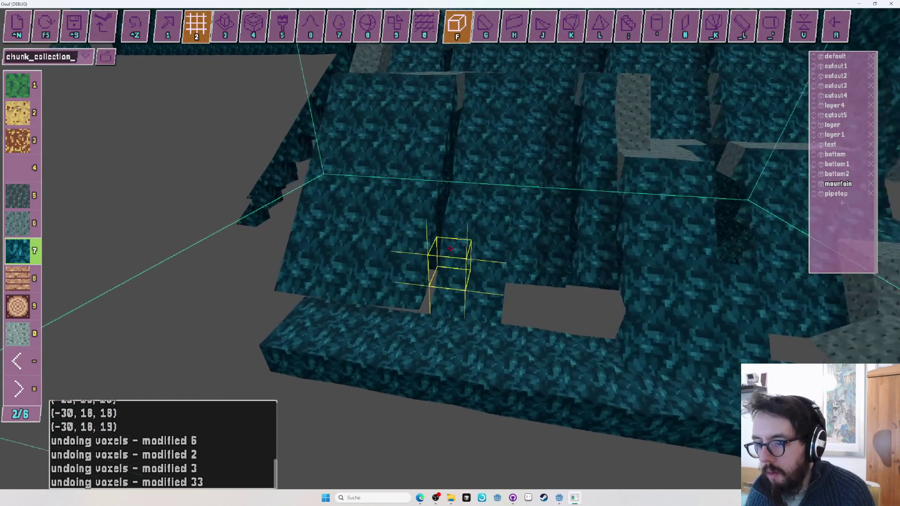
drag(450, 248, 450, 248)
key(g)
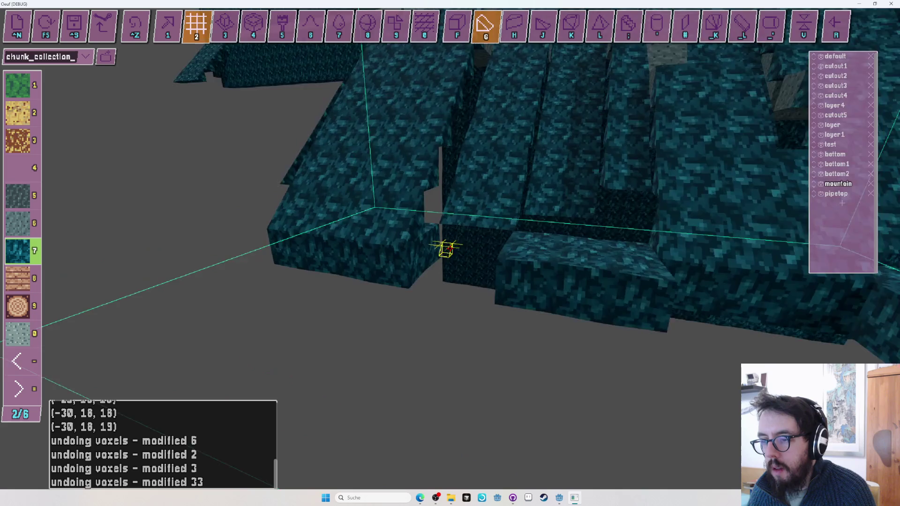
drag(449, 249, 450, 248)
Switch to single-voxel placement and undo the latest voxel placement near the grey pillar.
key(g)
key(6)
key(1)
key(ctrl+z)
Place teal cube voxels by the grey stone pillar, then undo the last six-voxel batch.
key(f)
key(1)
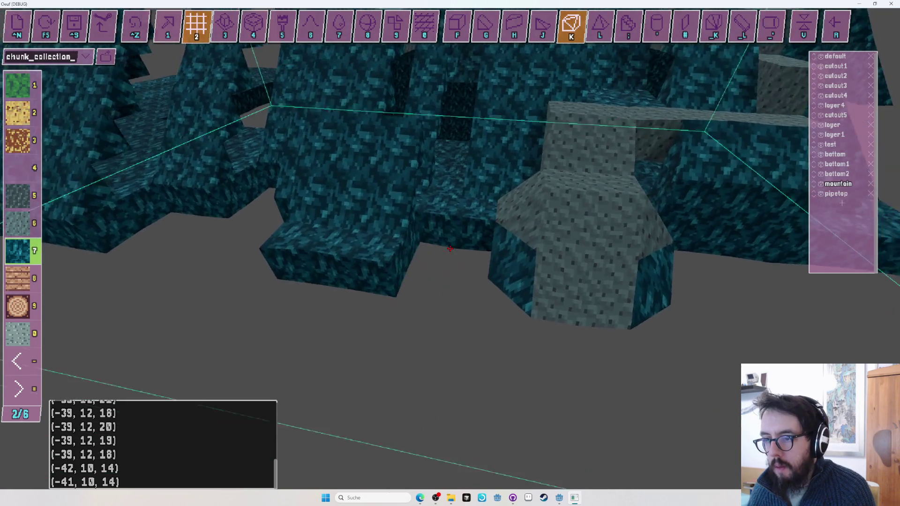
drag(450, 248, 449, 248)
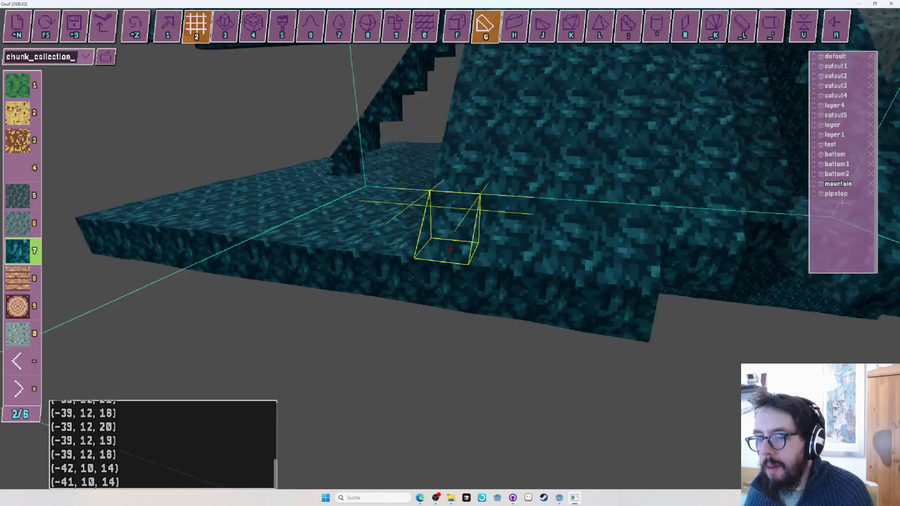
drag(450, 248, 450, 248)
key(g)
key(ctrl+z)
Place the first teal voxels down the diagonal seam and inspect the remaining gaps.
key(1)
key(ctrl+z)
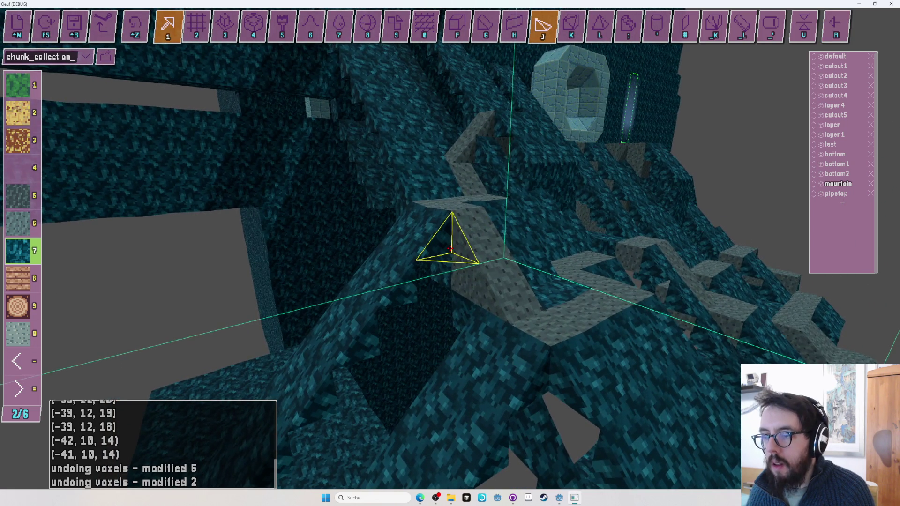
click(450, 248)
key(2)
click(450, 249)
key(f)
drag(449, 249, 450, 248)
key(f)
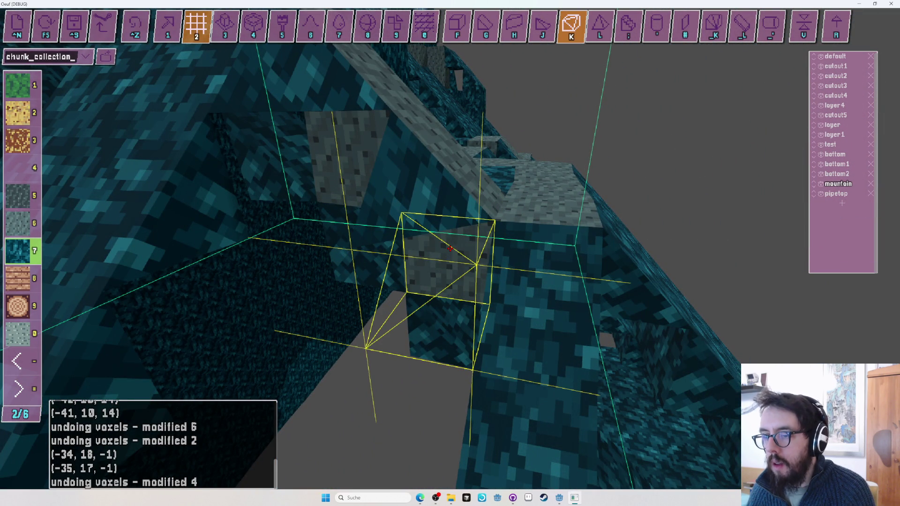
drag(451, 249, 449, 248)
Undo the recent misplaced seam voxels, checking beneath the rock overhang.
key(j)
key(ctrl+z)
key(1)
key(ctrl+z)
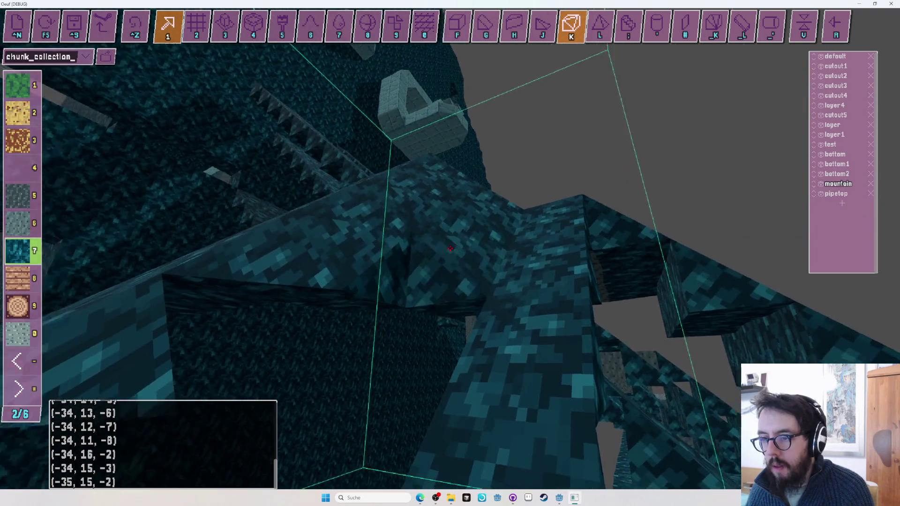
drag(450, 248, 451, 248)
key(ctrl+z)
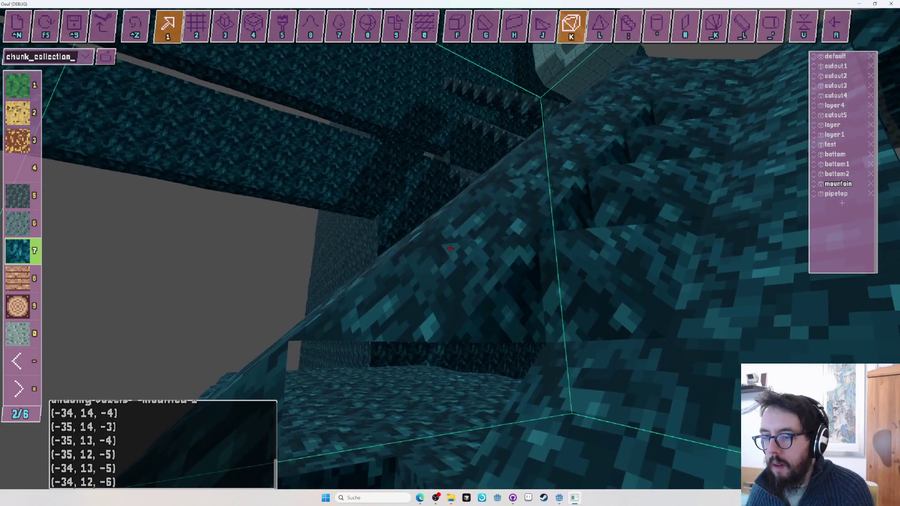
Aim at the next seam gap and alternate tetrahedron and inner-corner pieces to fill it.
drag(449, 248, 450, 248)
key(j)
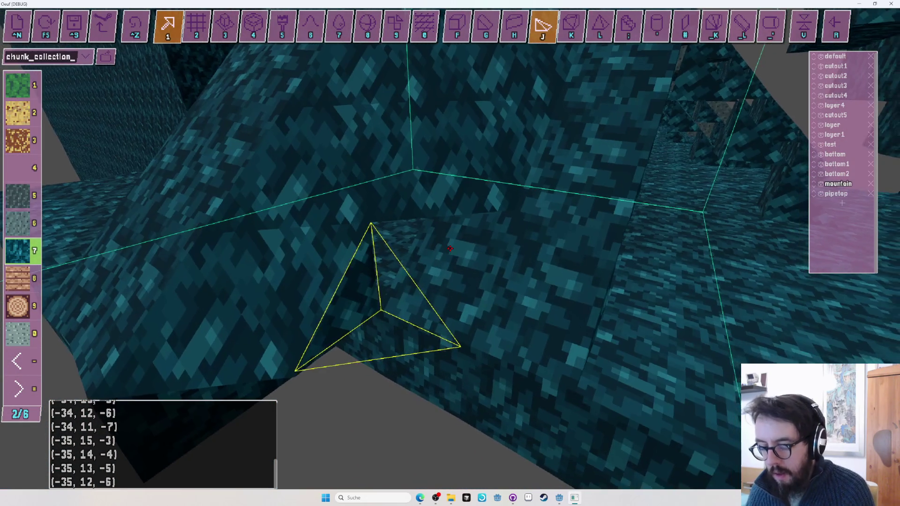
key(k)
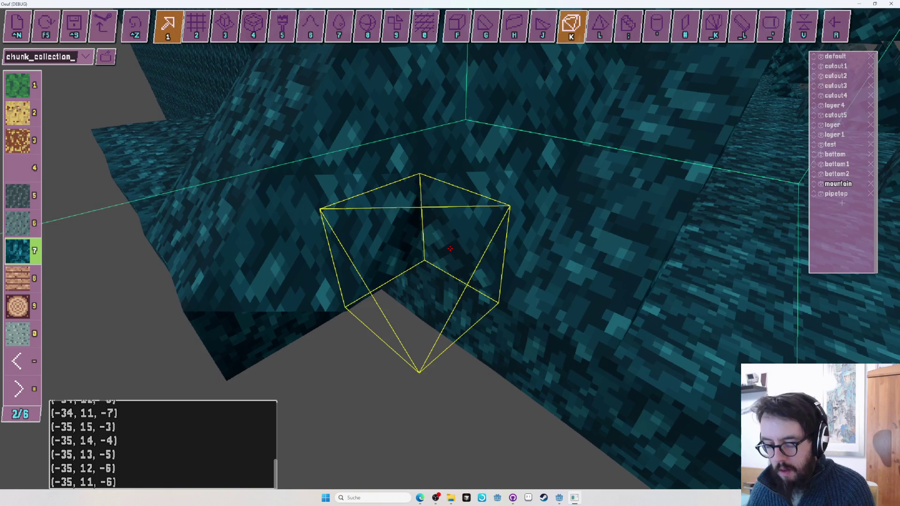
key(j)
drag(450, 248, 427, 275)
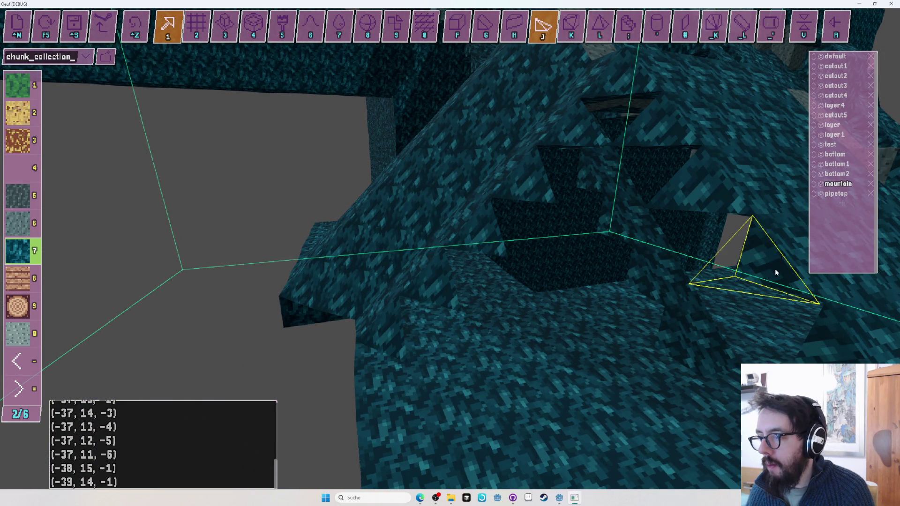
drag(450, 249, 432, 240)
drag(658, 321, 454, 252)
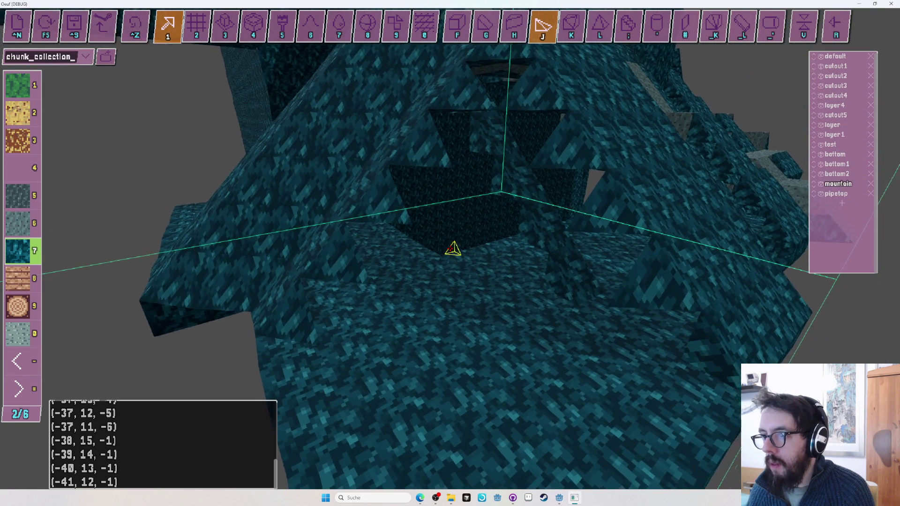
key(k)
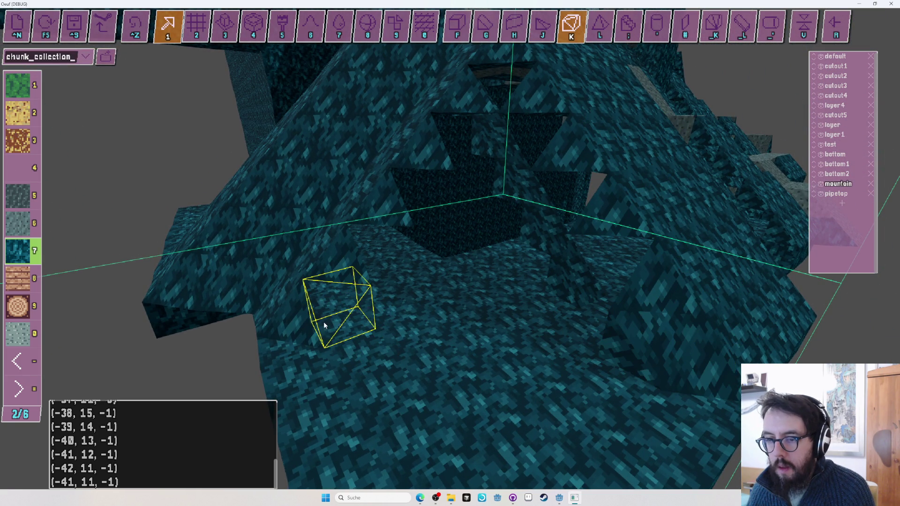
Undo the last placement, then add teal inner-corner blocks under the overhang and along the diagonal gap.
key(w)
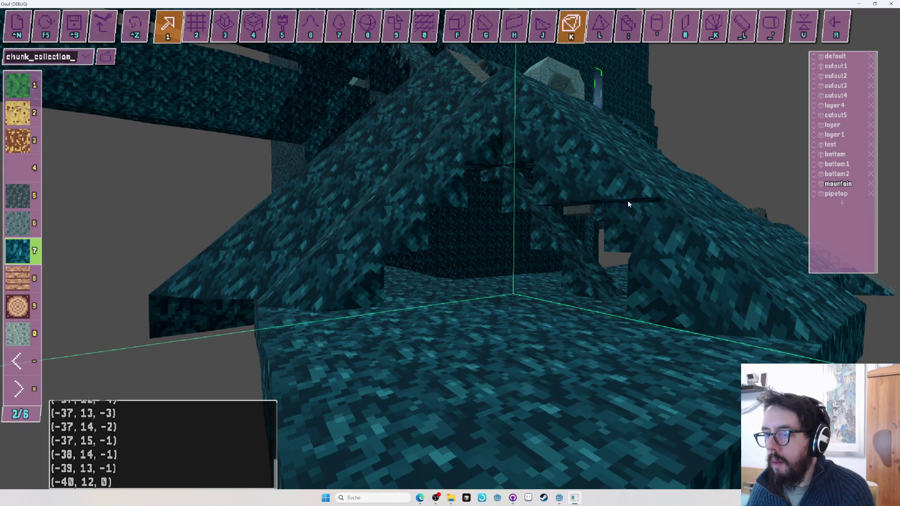
key(ctrl+z)
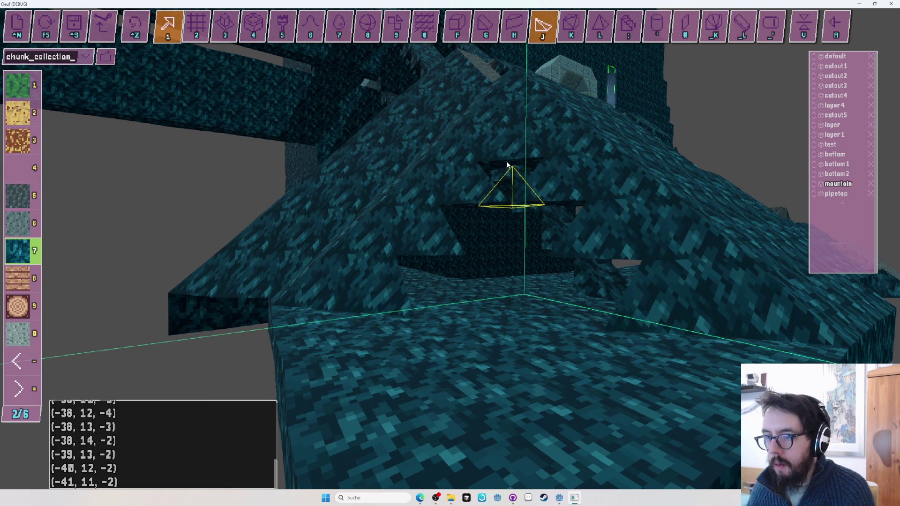
key(k)
click(559, 205)
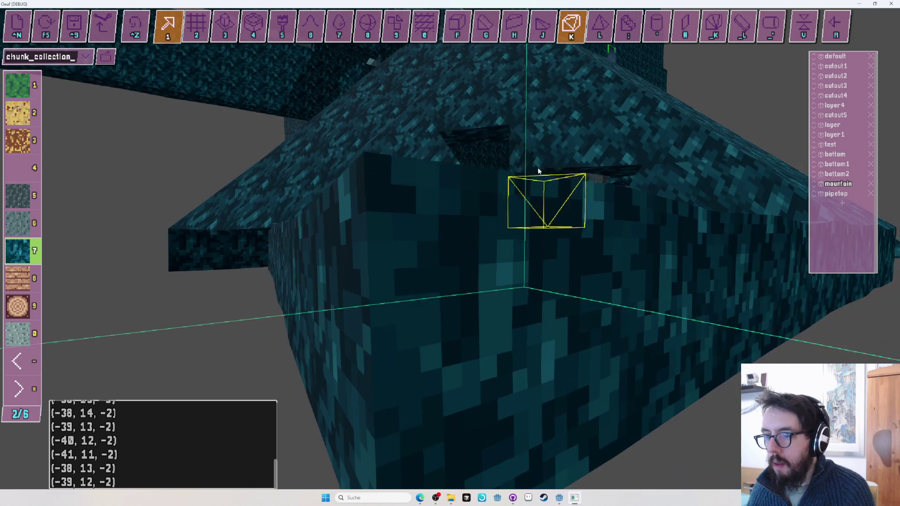
drag(477, 138, 449, 249)
Switch to full cubes in area mode and undo the last batch of voxel changes.
key(j)
key(2)
key(f)
key(ctrl+z)
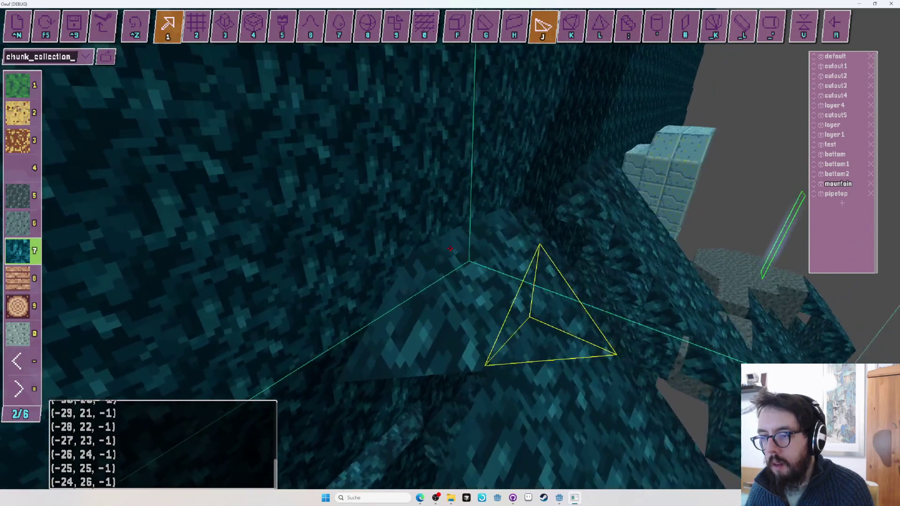
Place a sloped teal wedge on the seam, then undo it.
key(w)
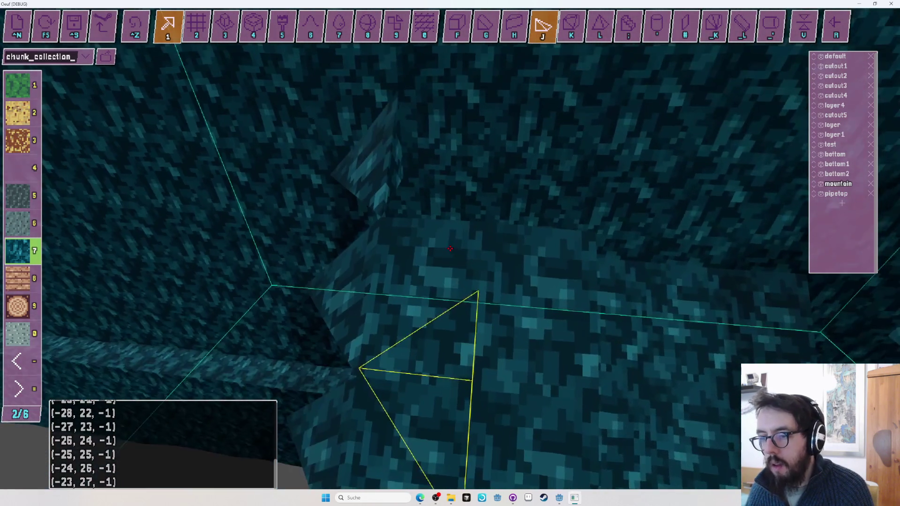
key(g)
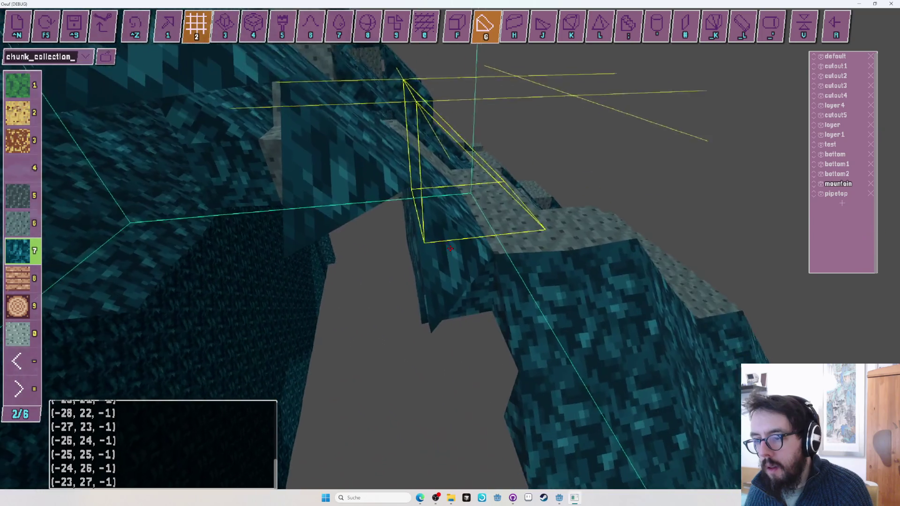
click(450, 248)
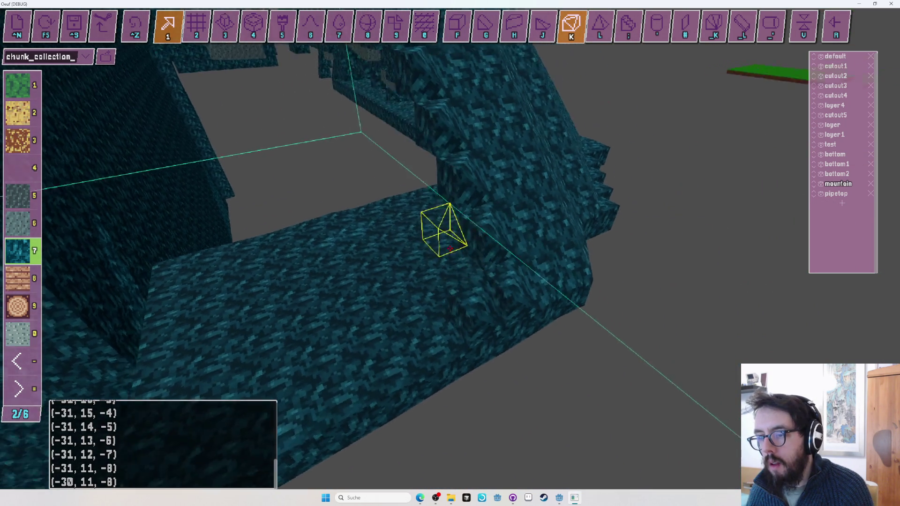
key(ctrl+z)
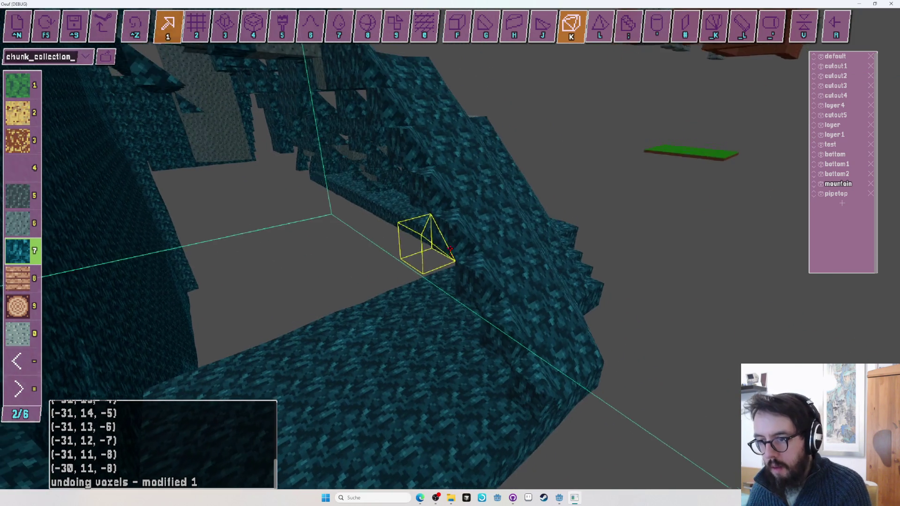
Preview the cave in play mode and return to the editor.
key(j)
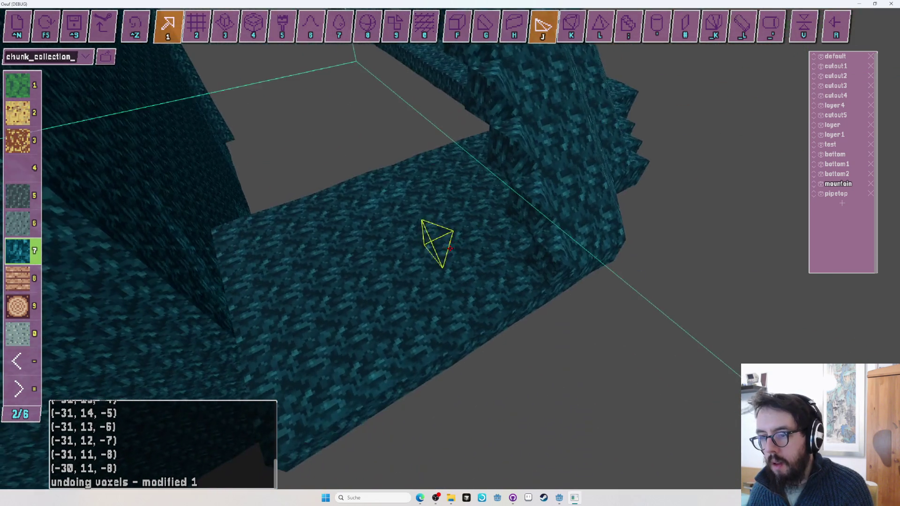
key(F5)
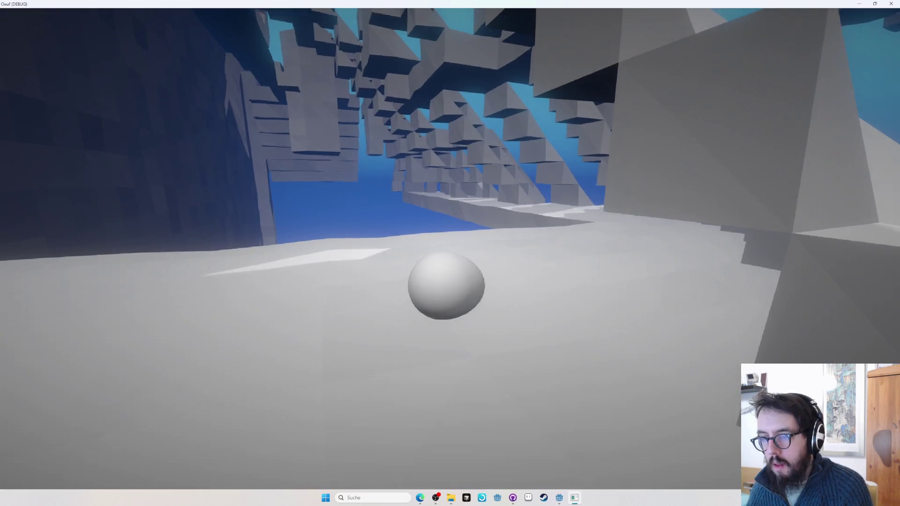
key(F5)
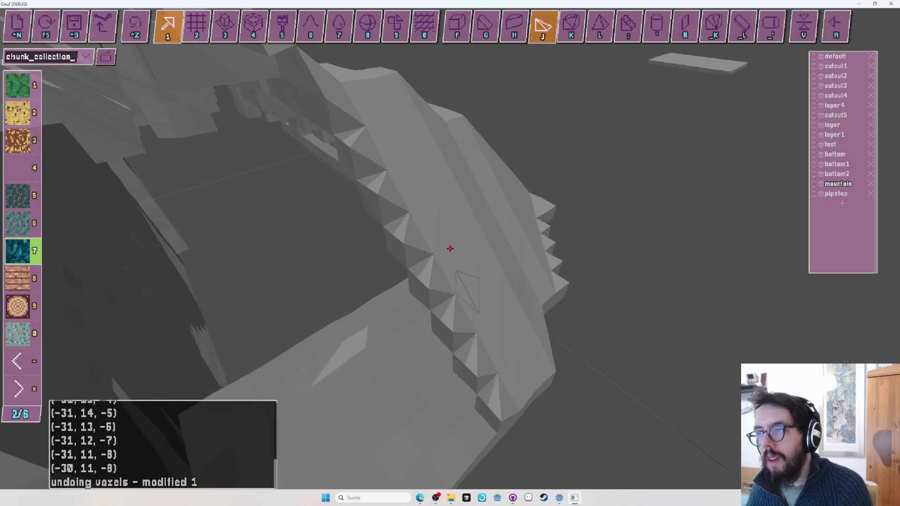
Build a six-wedge diagonal stair up the seam, ending at (-30, 19, -1).
key(k)
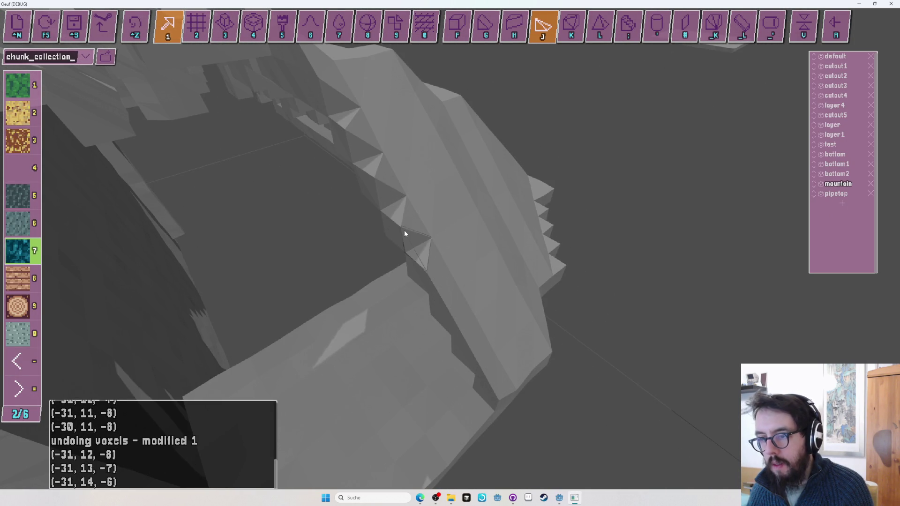
key(k)
click(482, 380)
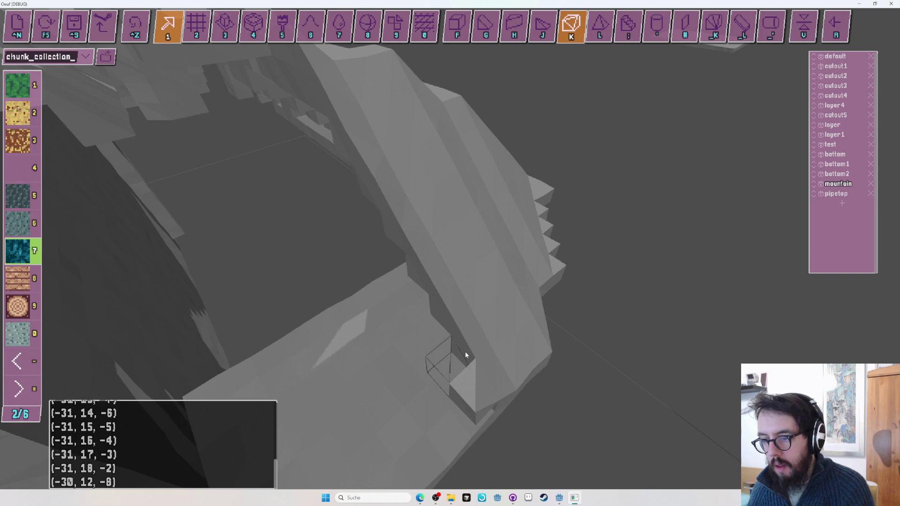
click(465, 349)
click(435, 294)
click(422, 270)
click(372, 184)
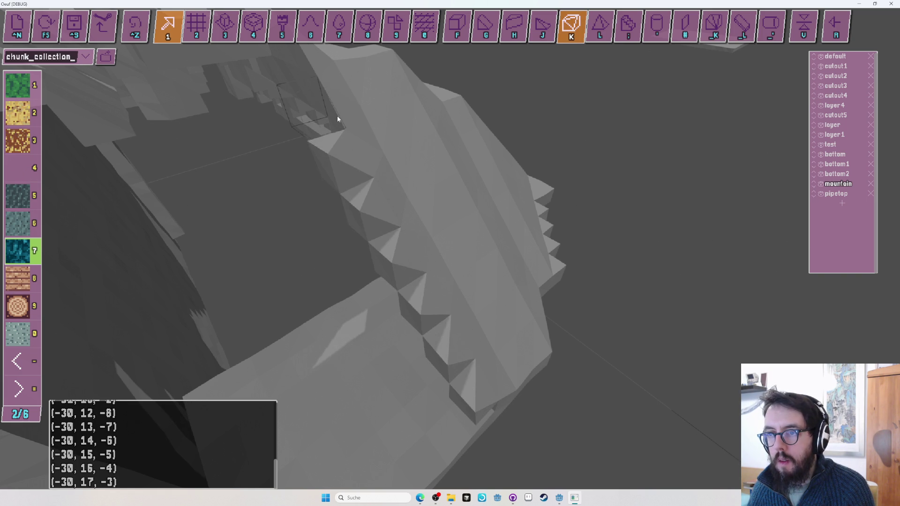
click(337, 119)
key(w)
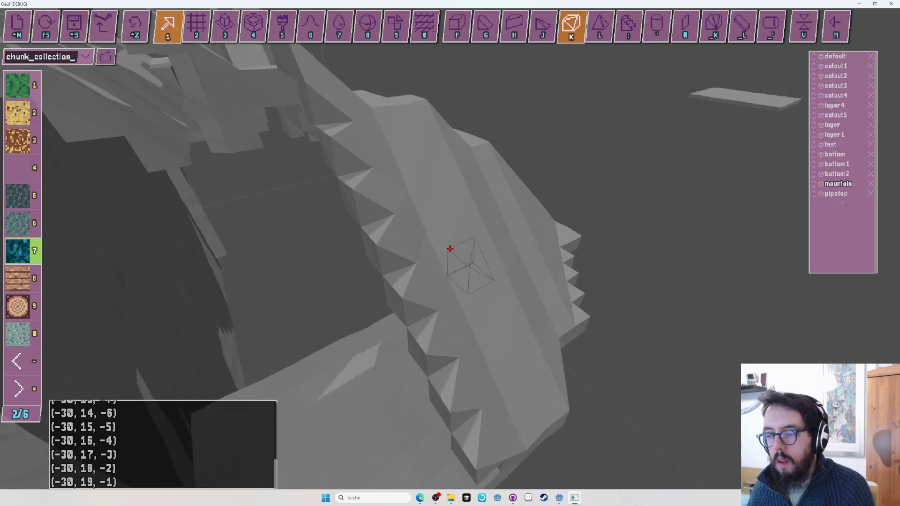
key(w)
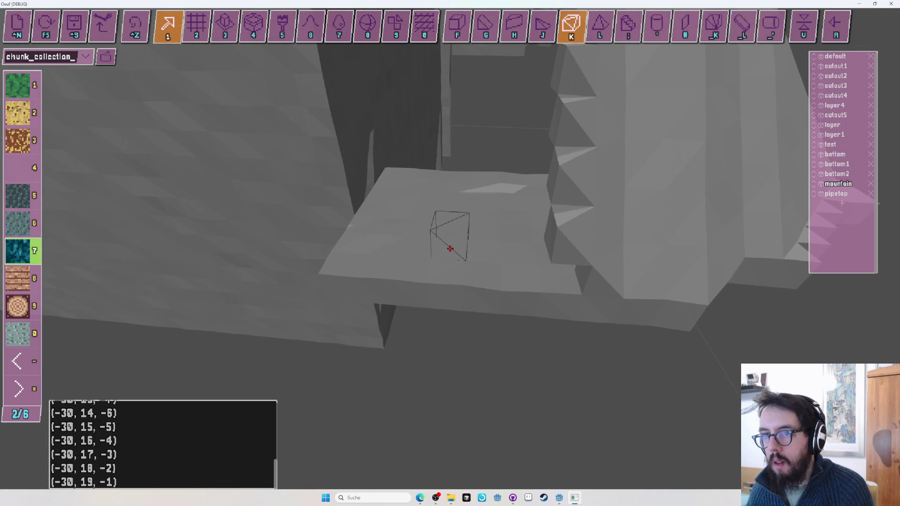
key(f)
key(2)
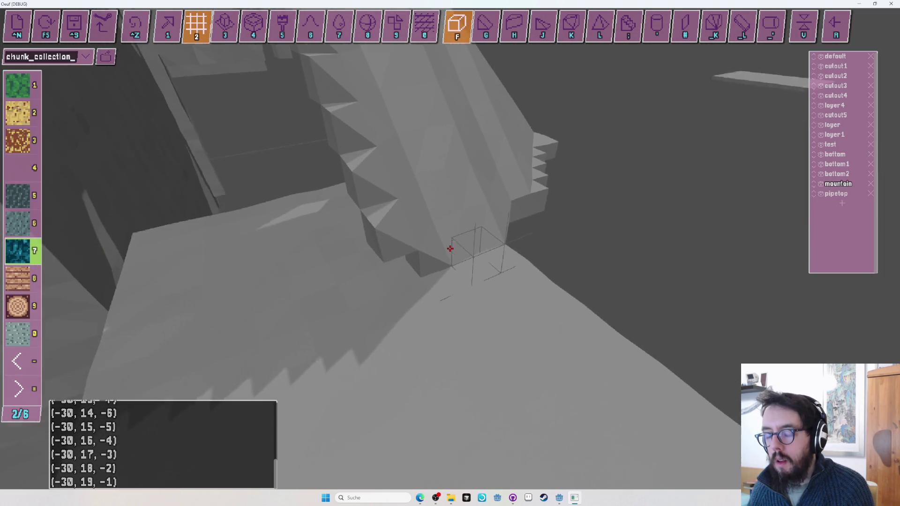
Test play mode briefly, select plank material 8, and undo a misplaced plank placement.
key(r)
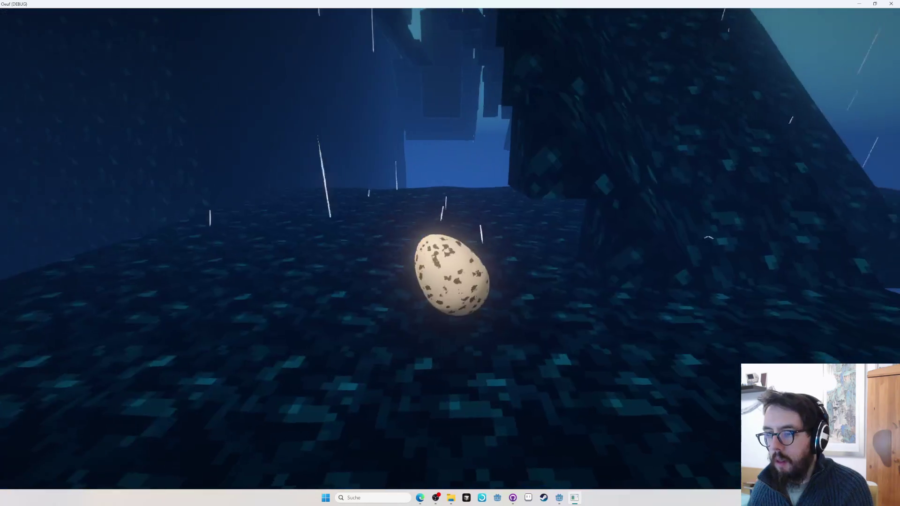
key(r)
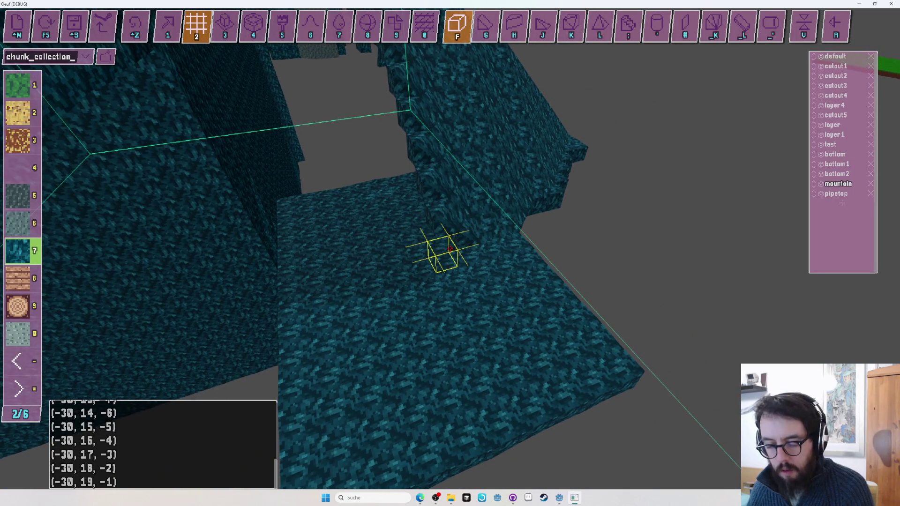
key(8)
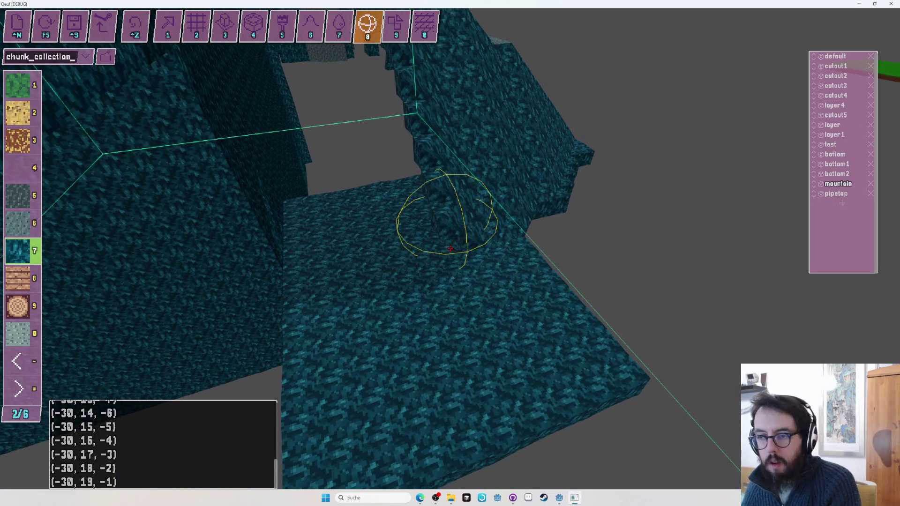
key(1)
key(2)
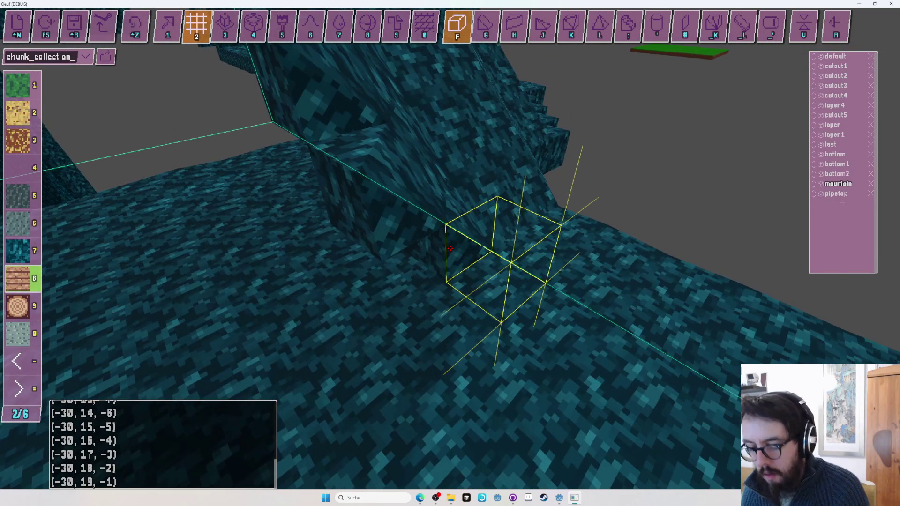
click(450, 248)
key(ctrl+z)
key(1)
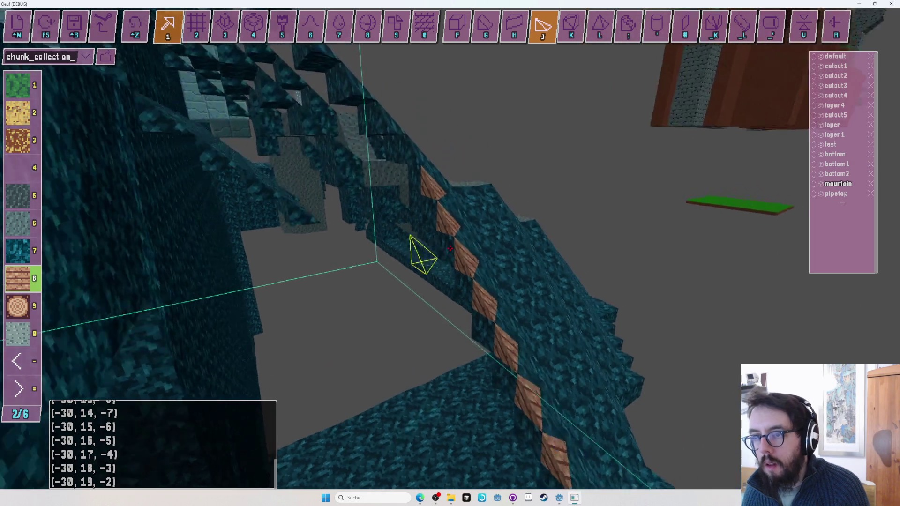
Place plank wedges along the upper part of the diagonal seam.
key(k)
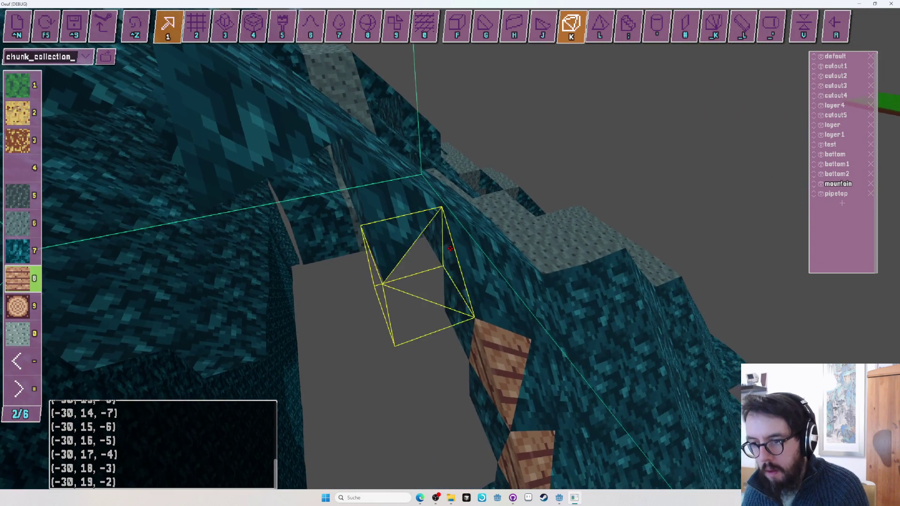
click(450, 249)
click(450, 248)
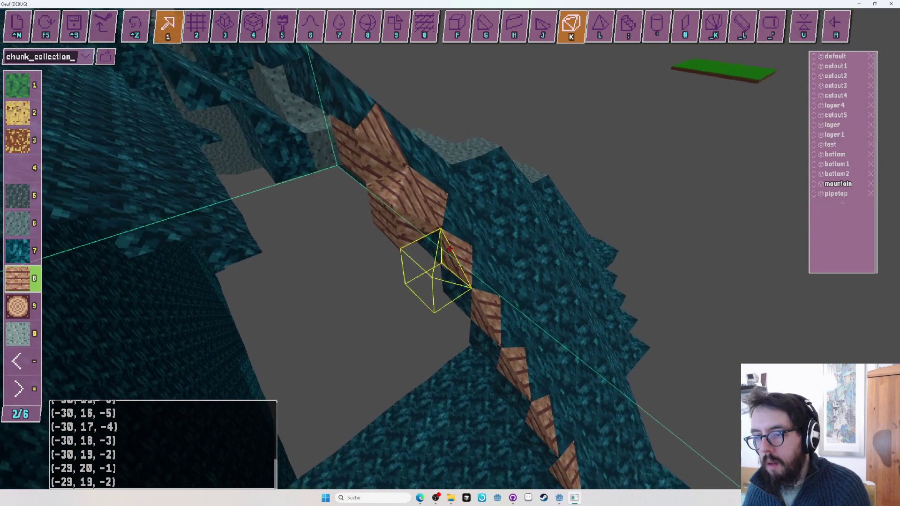
click(450, 251)
click(448, 258)
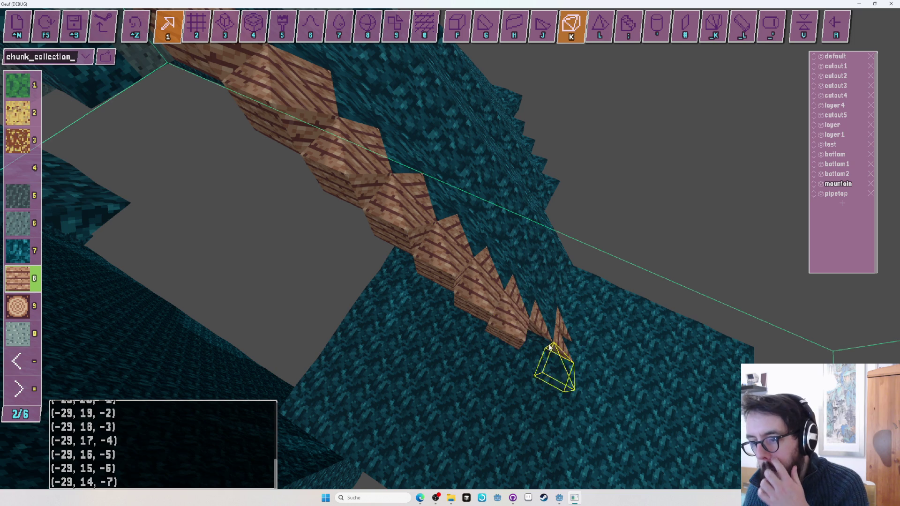
Fill the seam's lower end with plank wedges down to (-29, 11, -11) at the floor.
key(w)
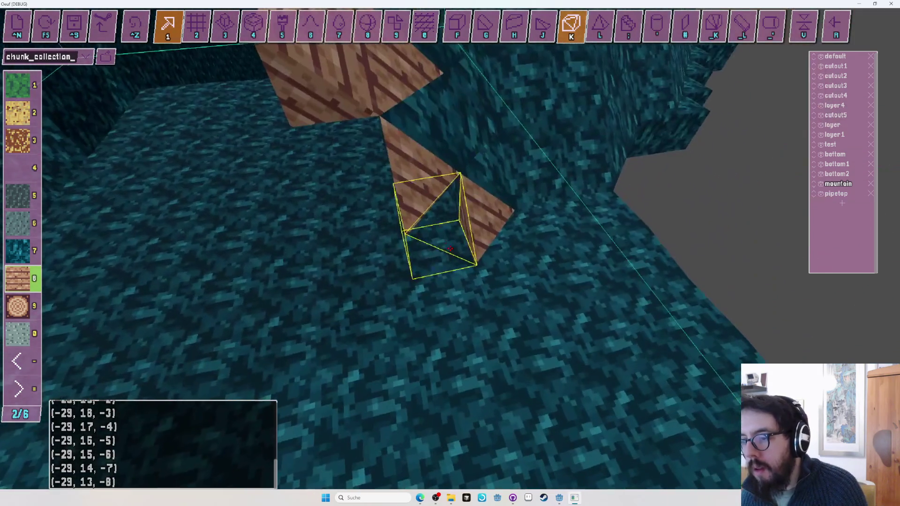
click(450, 248)
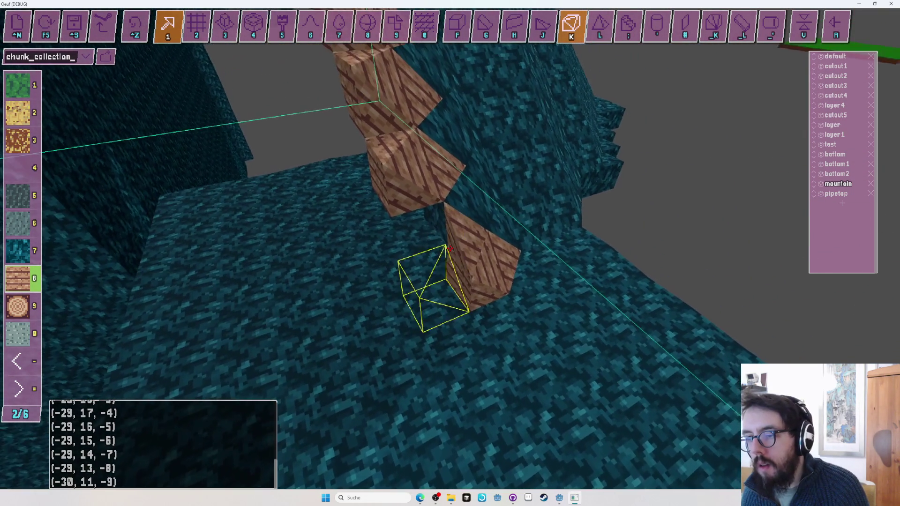
click(450, 248)
click(449, 249)
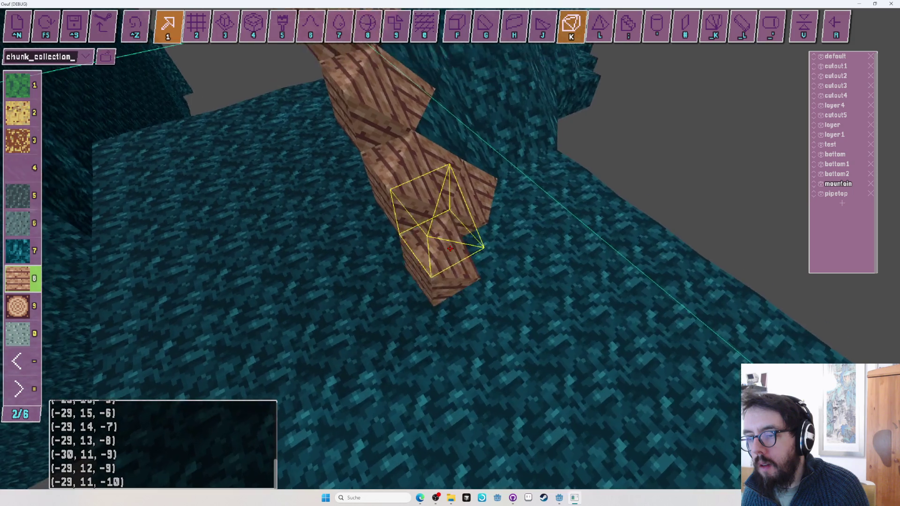
click(450, 248)
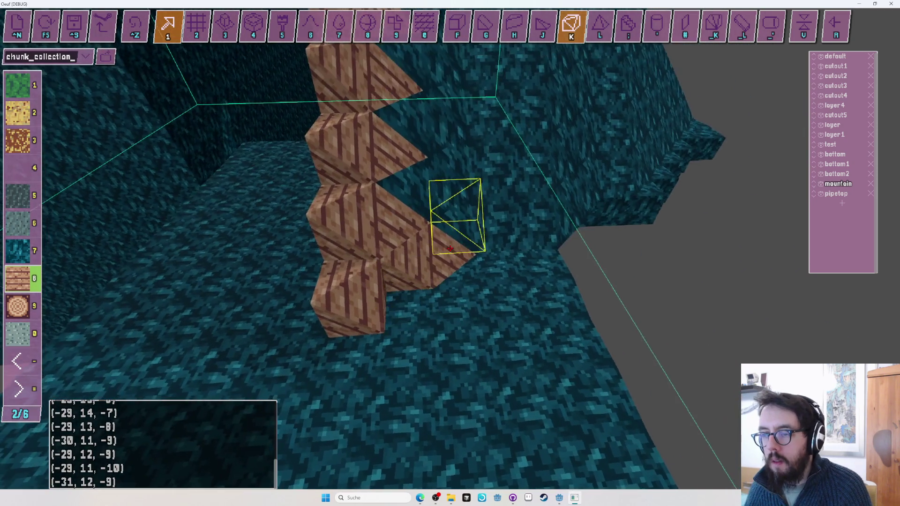
key(j)
click(450, 248)
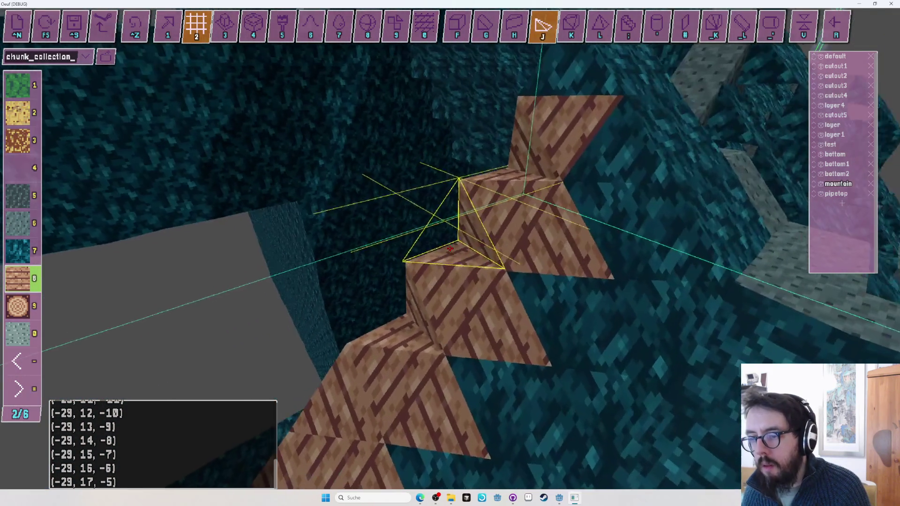
Extend plank wedges up the seam and start a second row, undoing two stray blocks.
key(1)
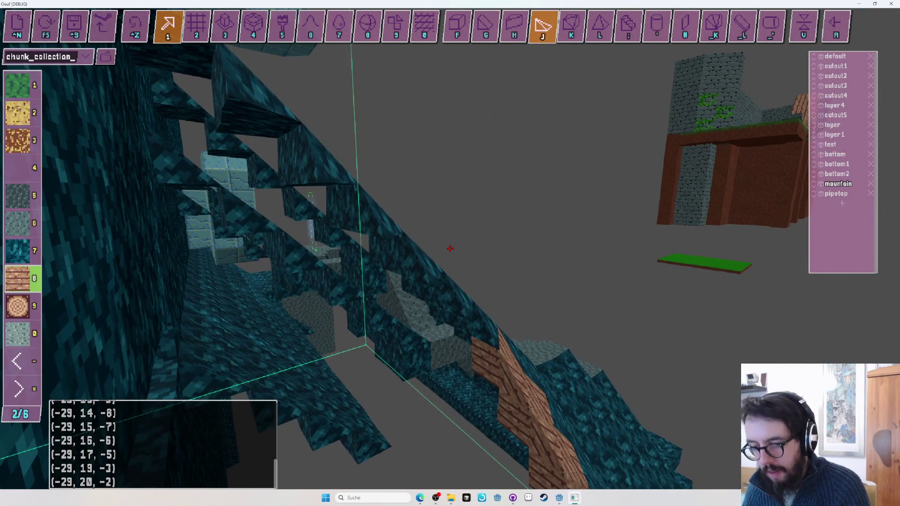
key(k)
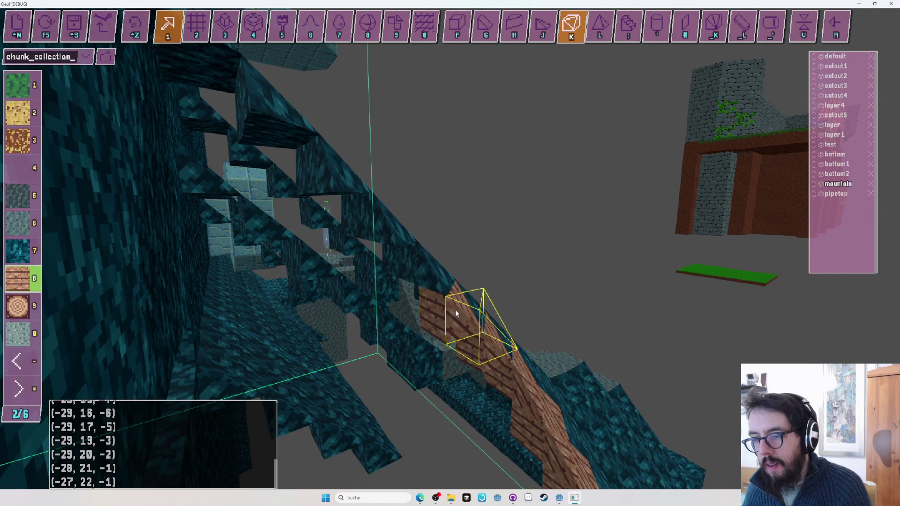
mouse_move(380, 235)
mouse_down()
mouse_move(254, 122)
mouse_move(457, 294)
mouse_up()
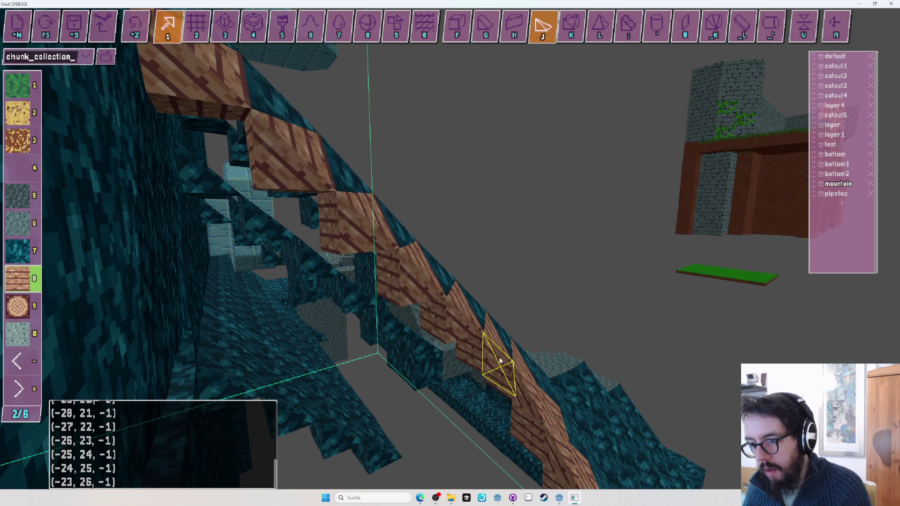
drag(352, 238, 312, 181)
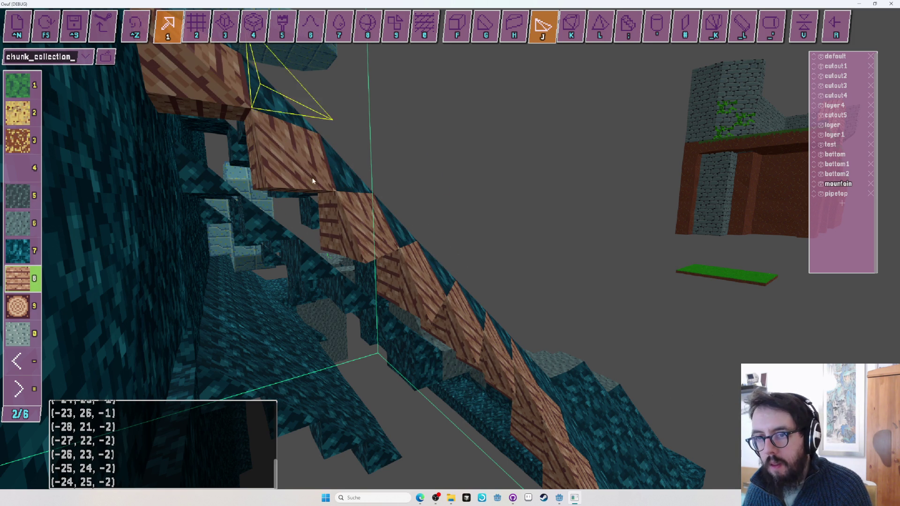
click(229, 103)
key(k)
click(229, 100)
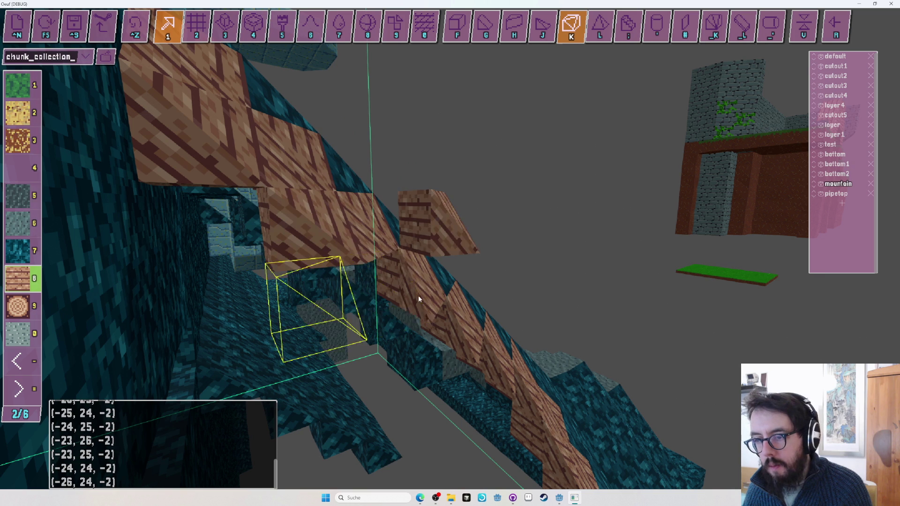
key(ctrl+z)
key(ctrl+z)
Continue the second plank row downward and along the ridge, reaching (-23, 25, -3).
click(487, 342)
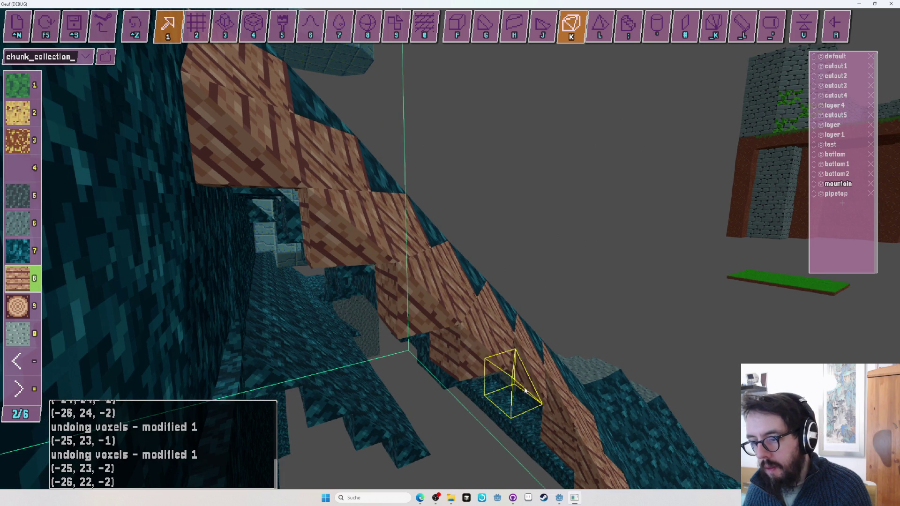
click(531, 382)
click(569, 420)
click(573, 430)
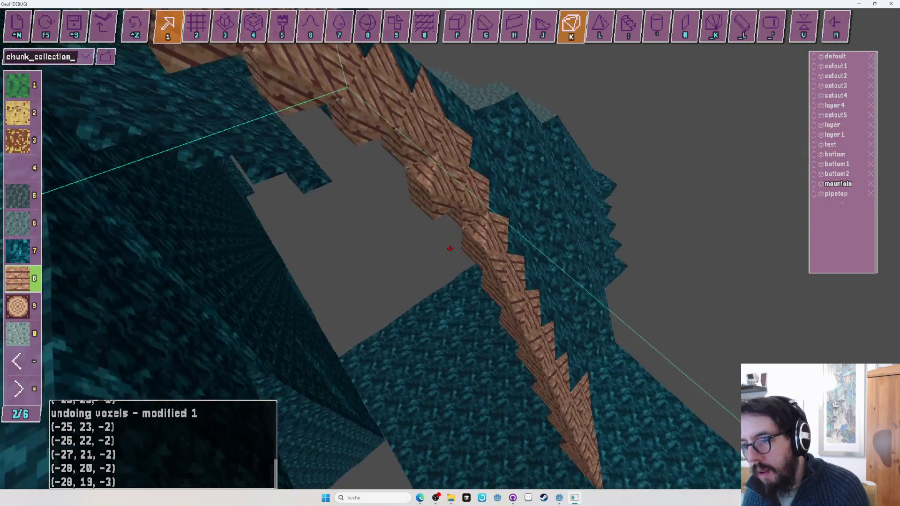
drag(450, 249, 441, 210)
key(k)
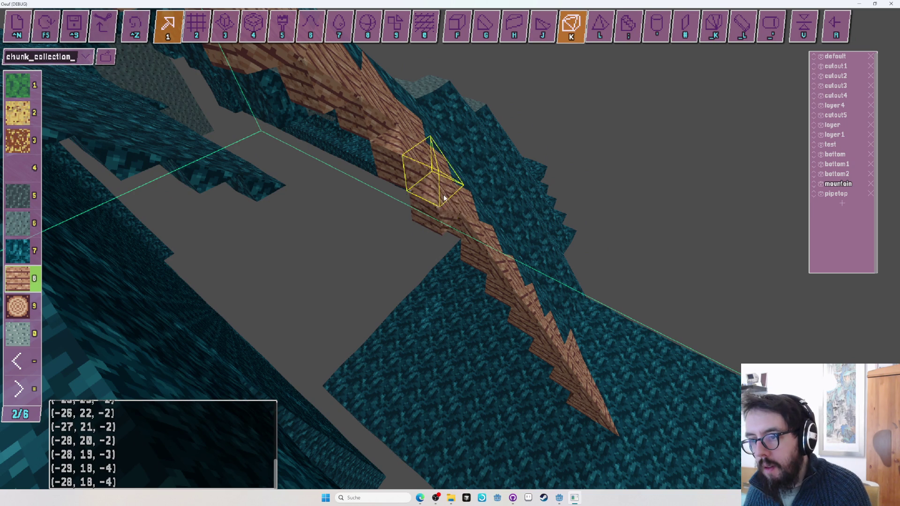
key(ctrl+z)
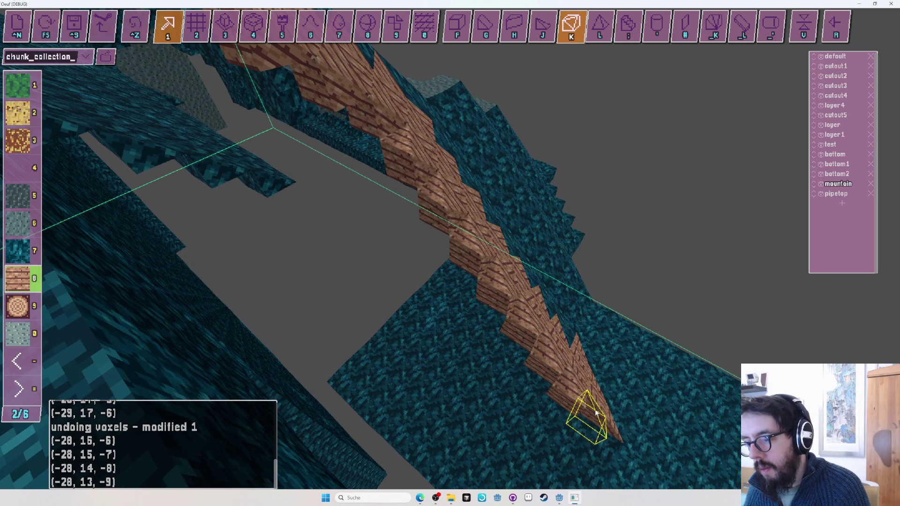
key(j)
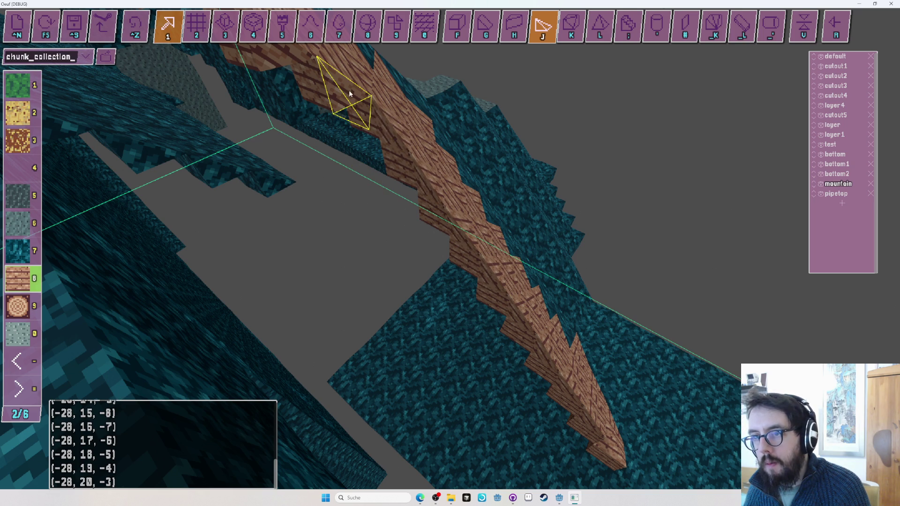
mouse_move(348, 90)
mouse_down()
mouse_move(422, 282)
mouse_move(428, 231)
mouse_move(450, 248)
mouse_up()
Add corner plank wedges along the seam, from (-27, 12, -12) up to (-27, 19, -5).
key(w)
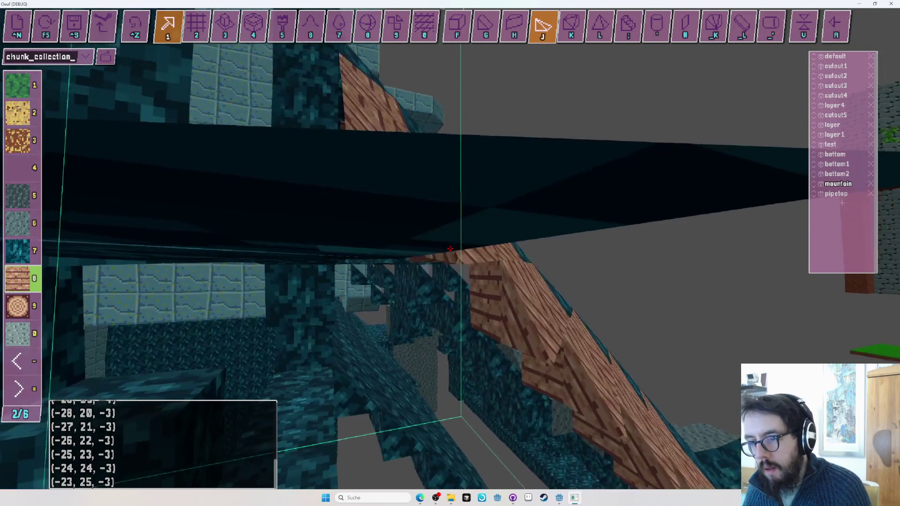
key(s)
key(k)
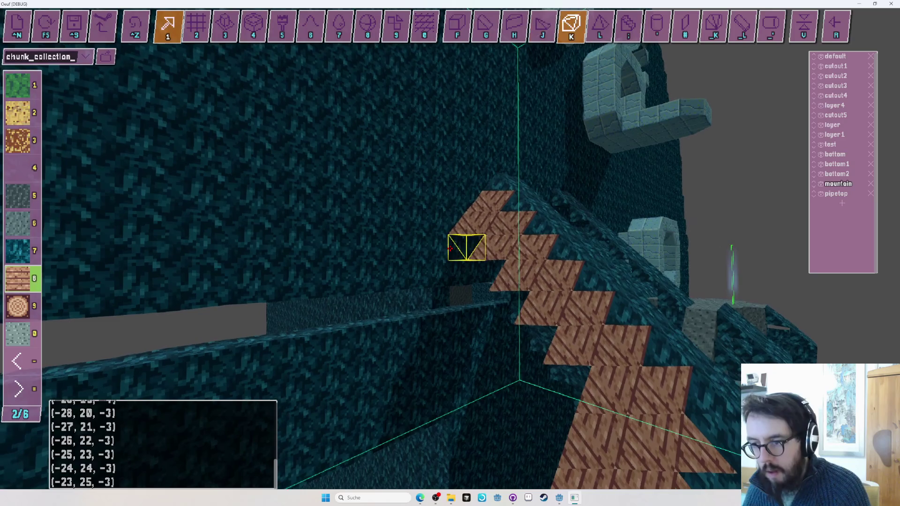
key(w)
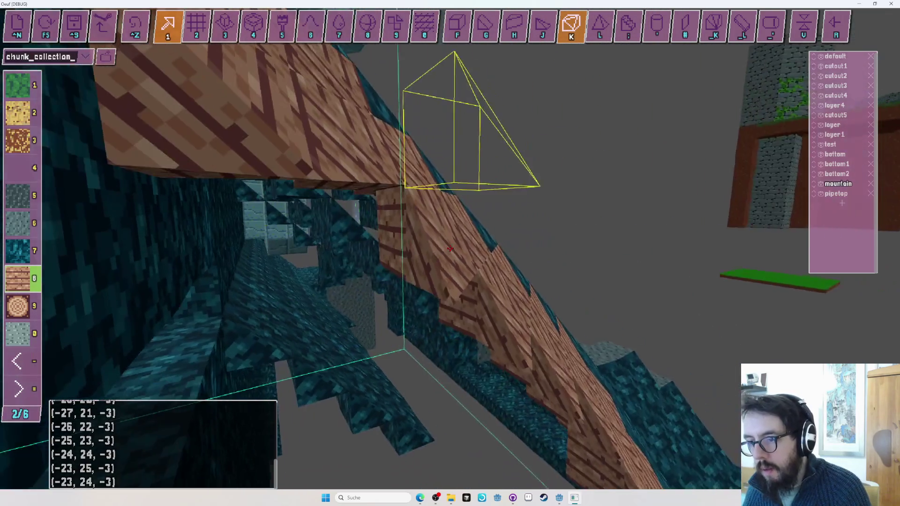
key(s)
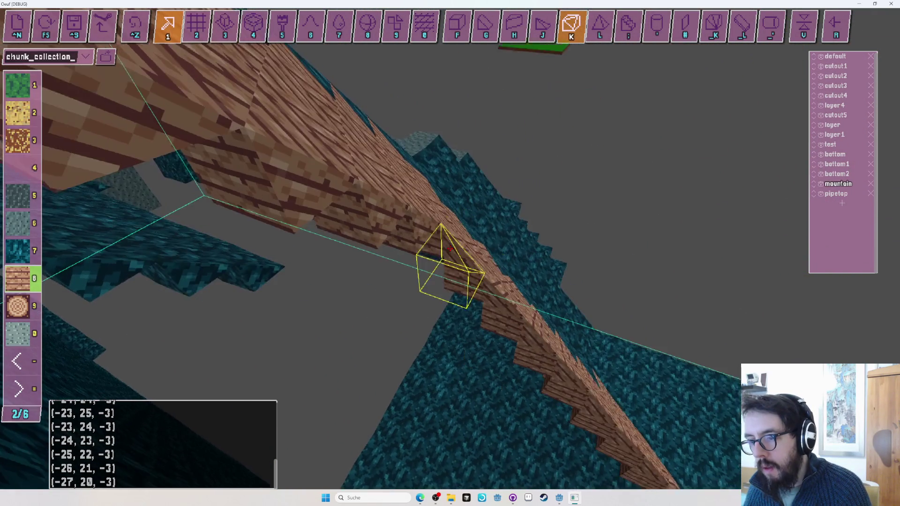
click(450, 248)
click(450, 248)
key(w)
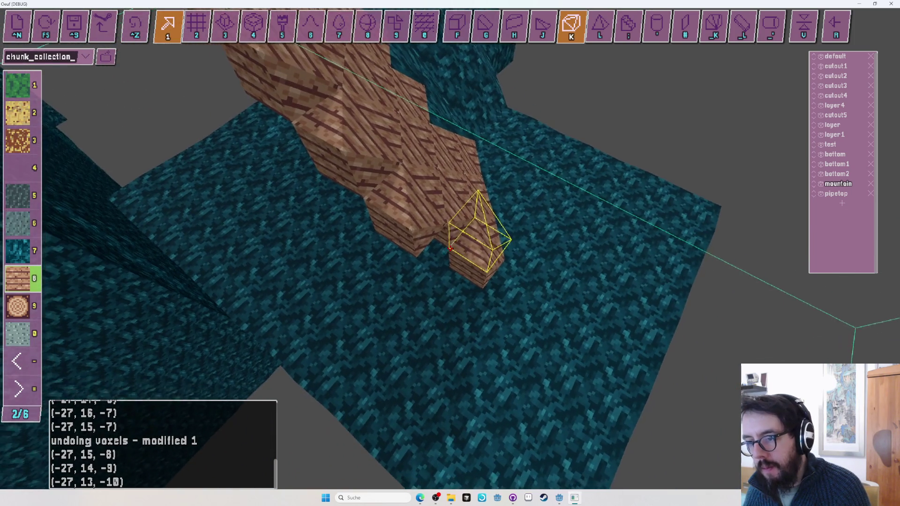
key(s)
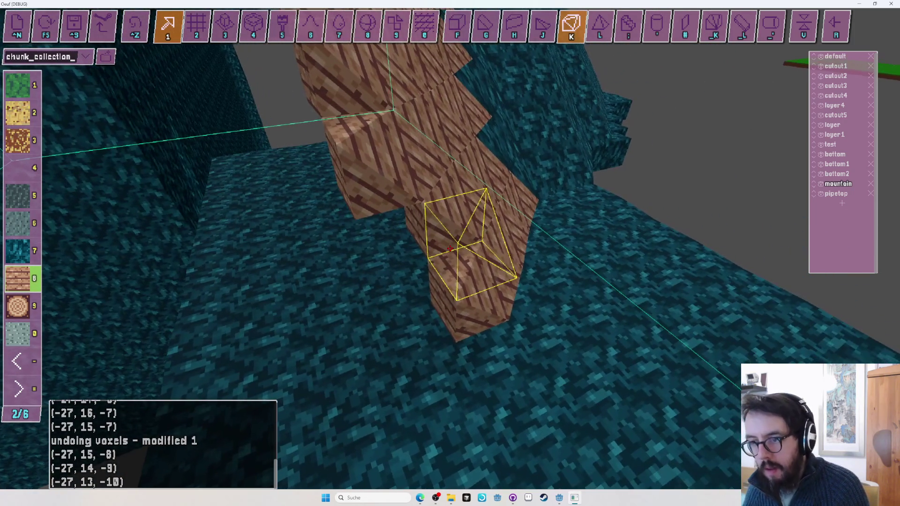
key(k)
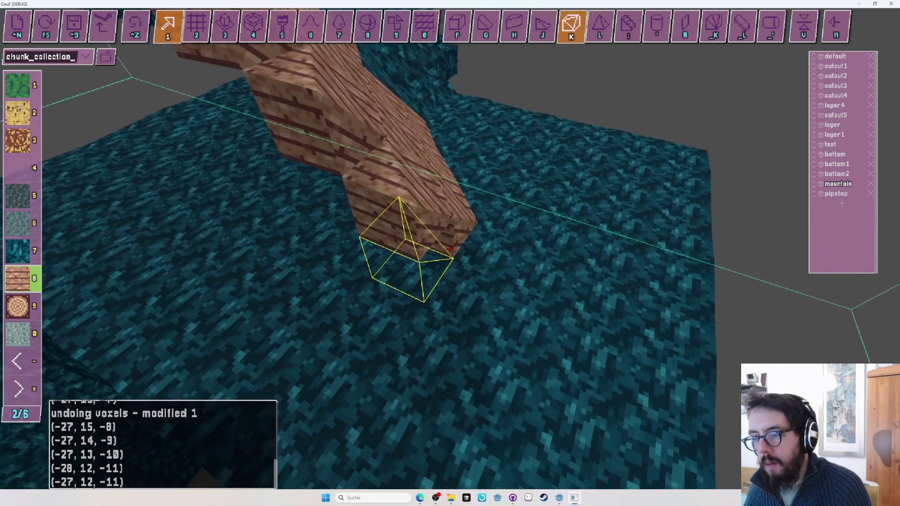
key(a)
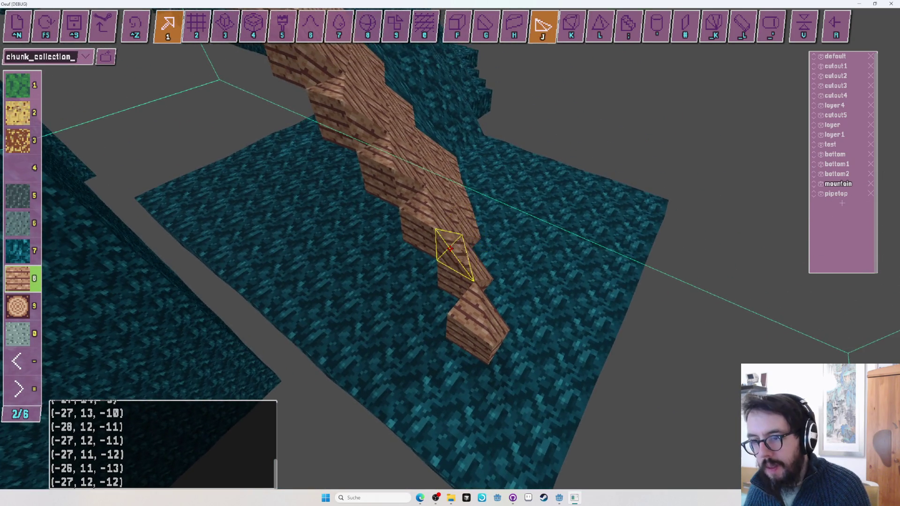
key(w)
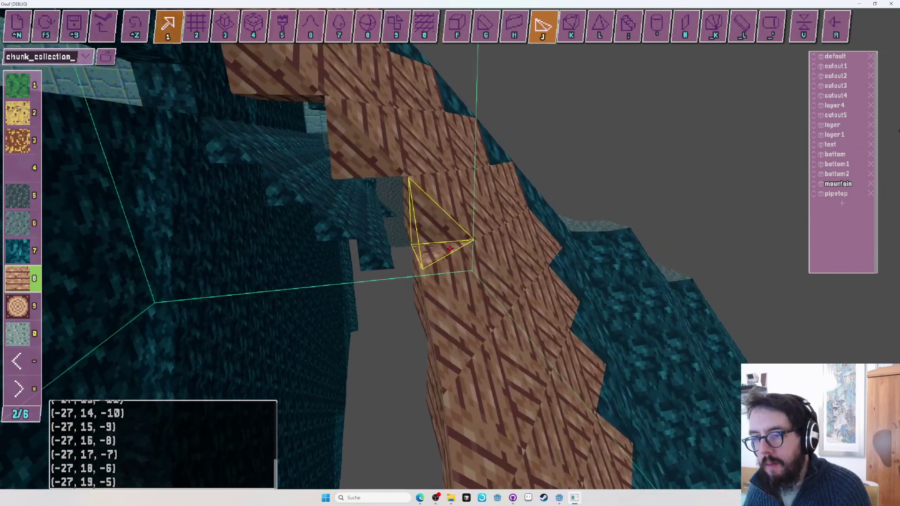
Extend the x = -26 plank wedge row up the seam to (-23, 23, -5).
key(w)
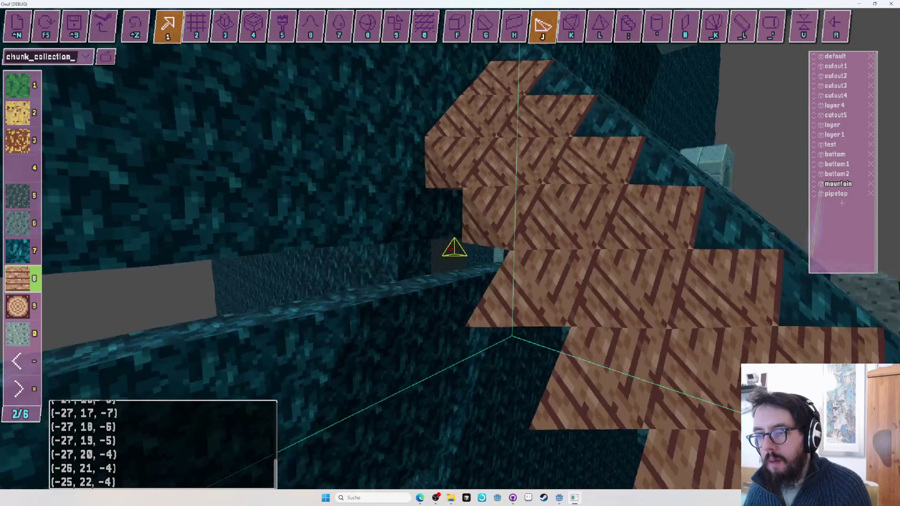
key(w)
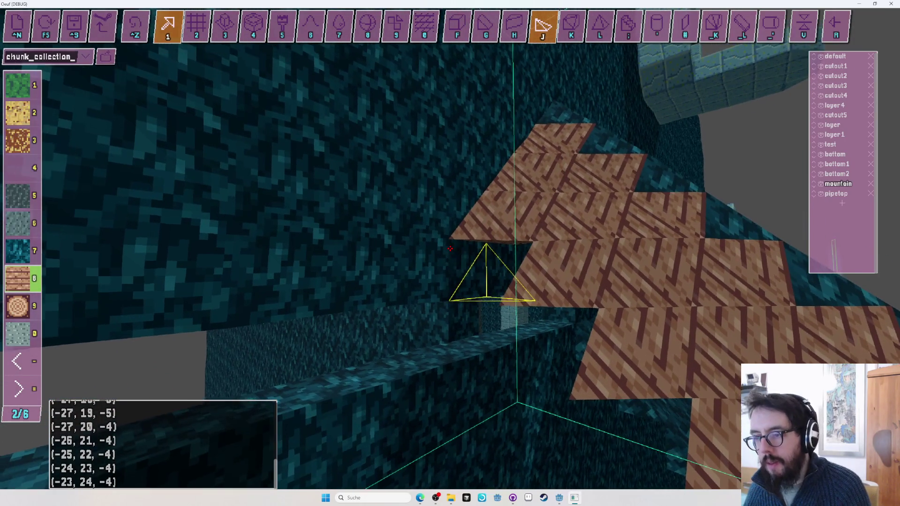
key(k)
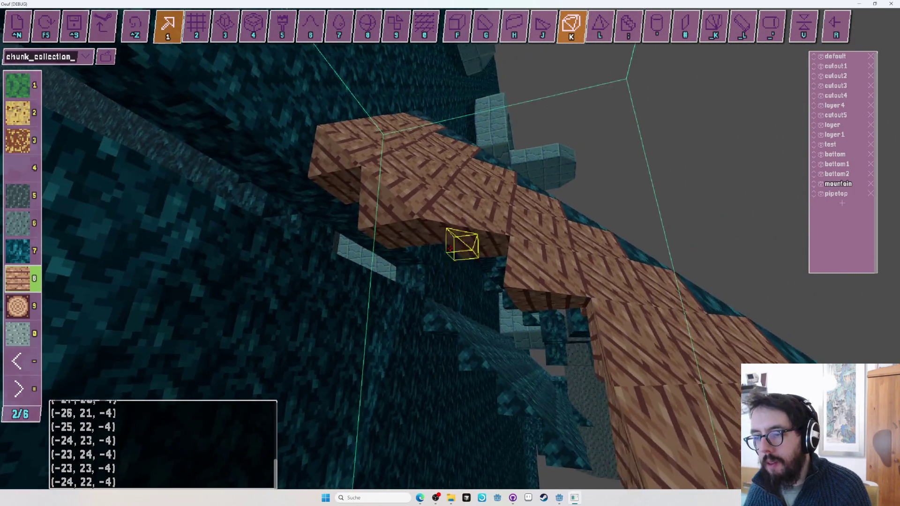
key(w)
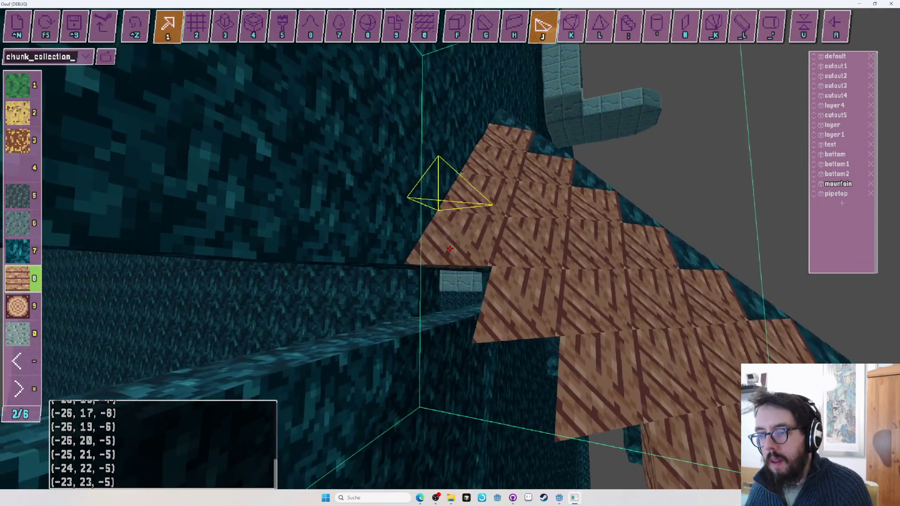
Briefly try teal cubes, then undo the three- and two-voxel test edits.
key(f)
key(2)
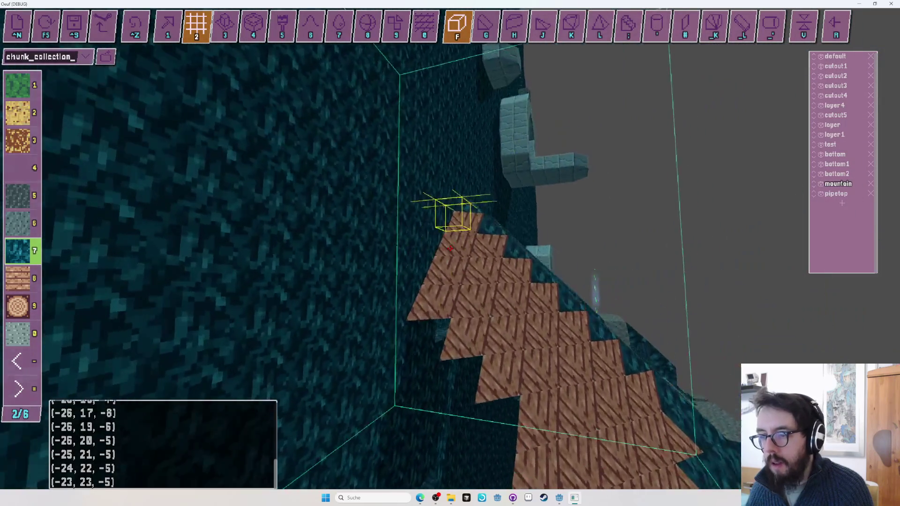
key(k)
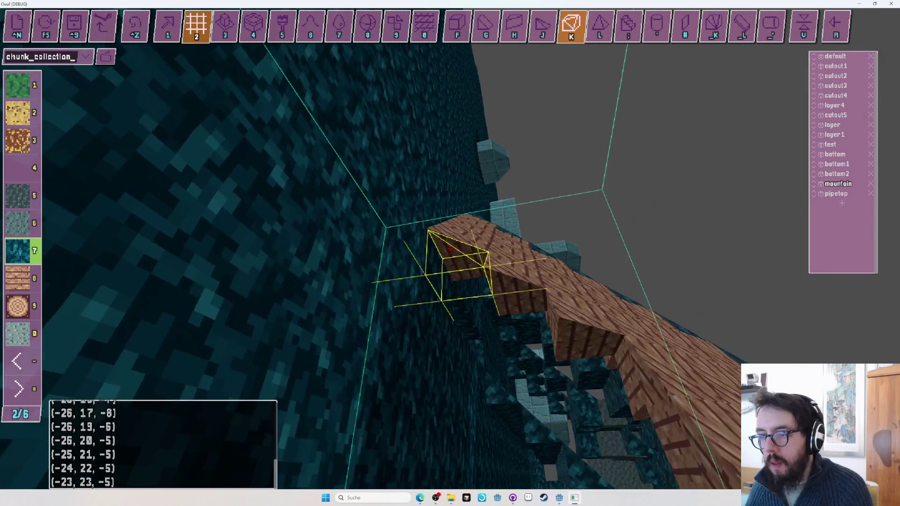
key(ctrl+z)
key(ctrl+z)
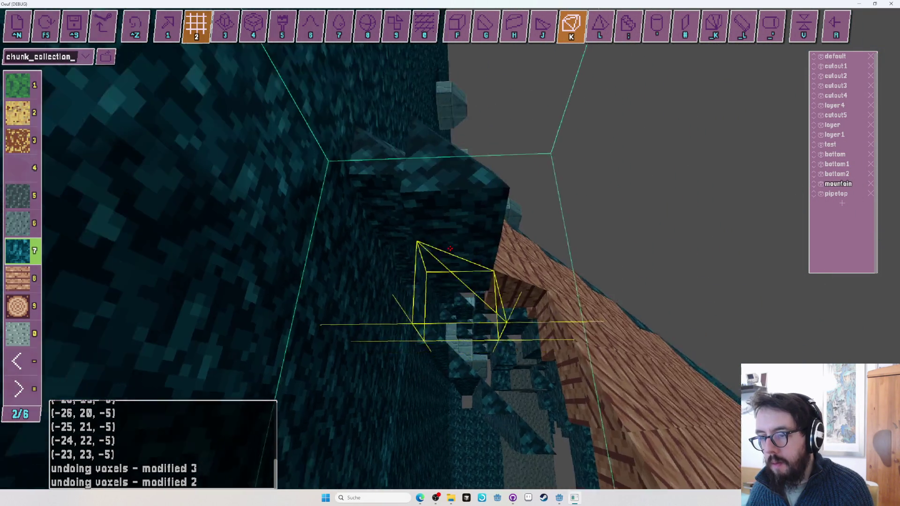
key(ctrl+z)
key(ctrl+z)
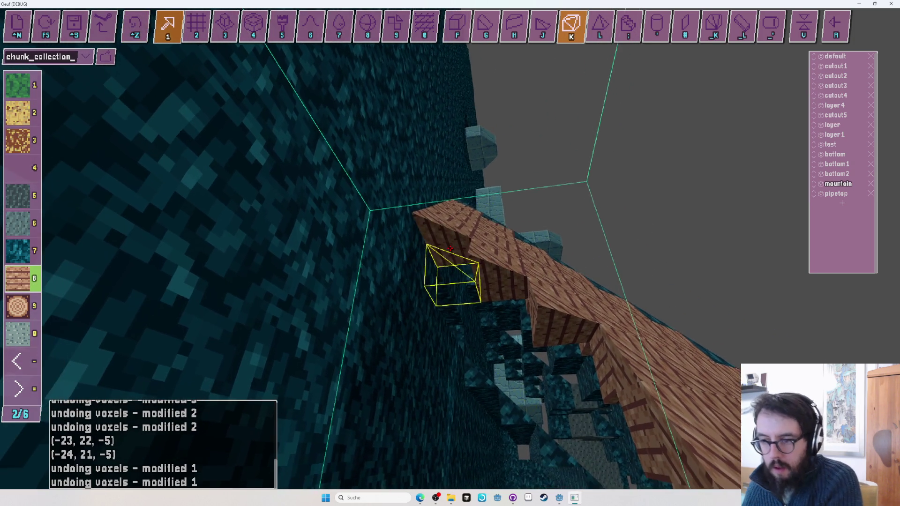
With plank material 8, lay a wedge row from (-25, 11, -15) to (-23, 21, -7), undoing misplaced wedges.
key(8)
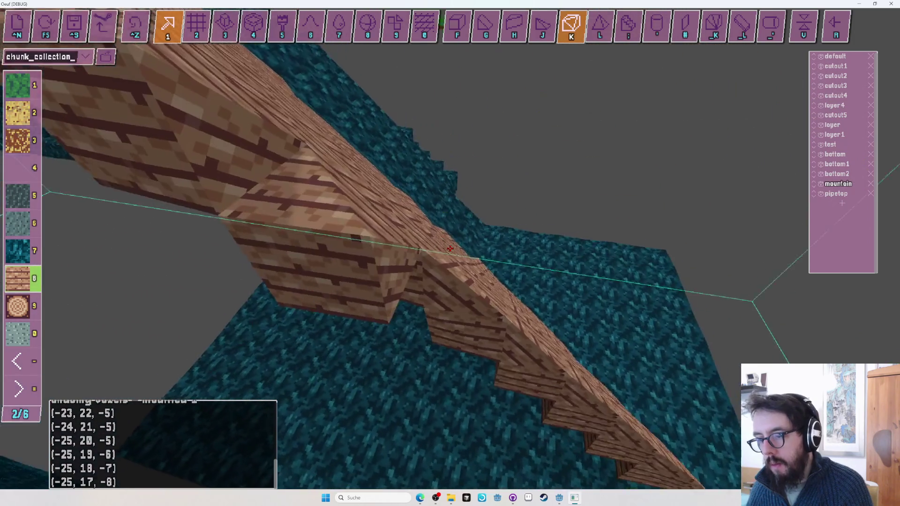
key(ctrl+z)
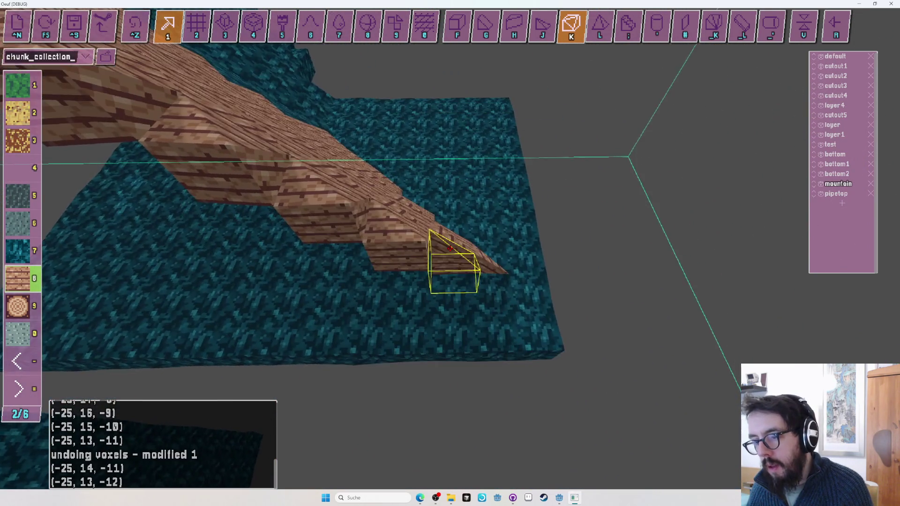
key(j)
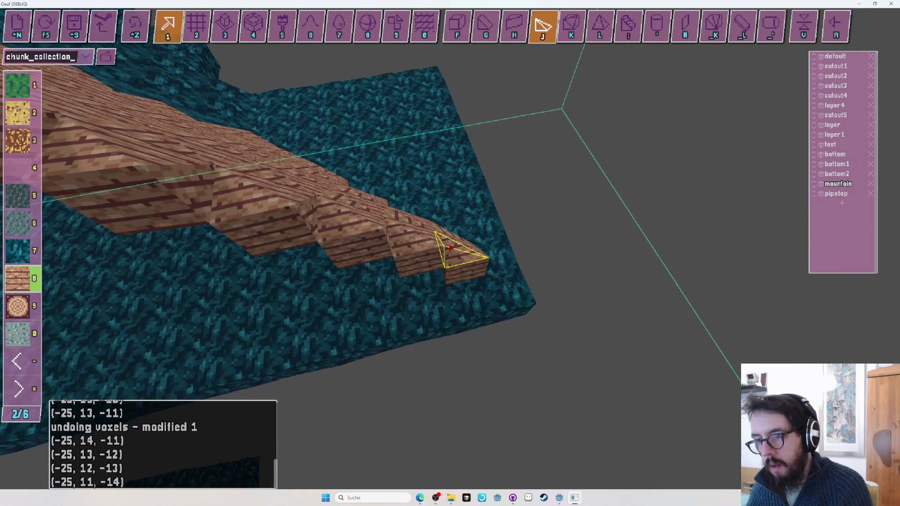
key(ctrl+z)
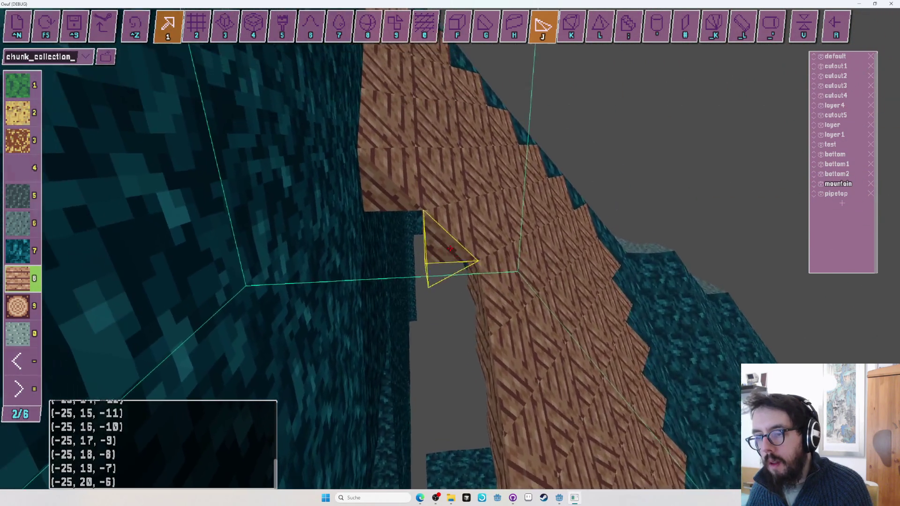
key(k)
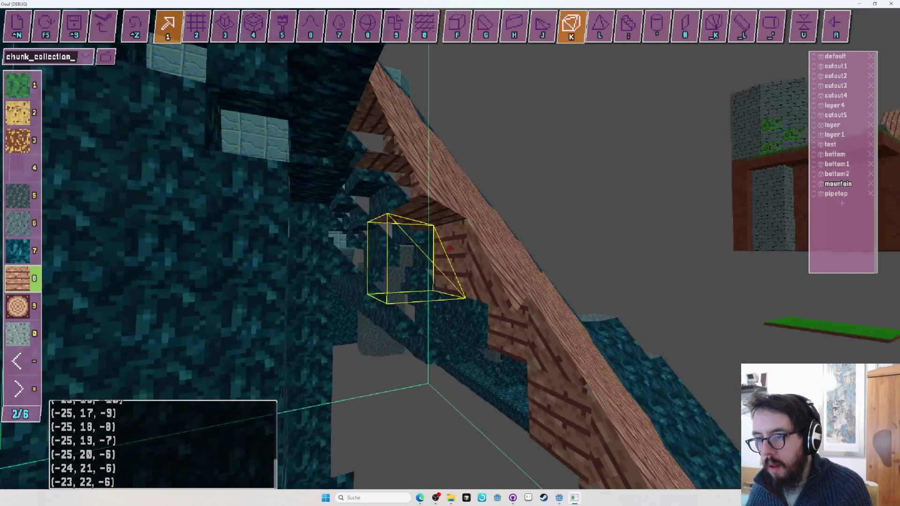
key(ctrl+z)
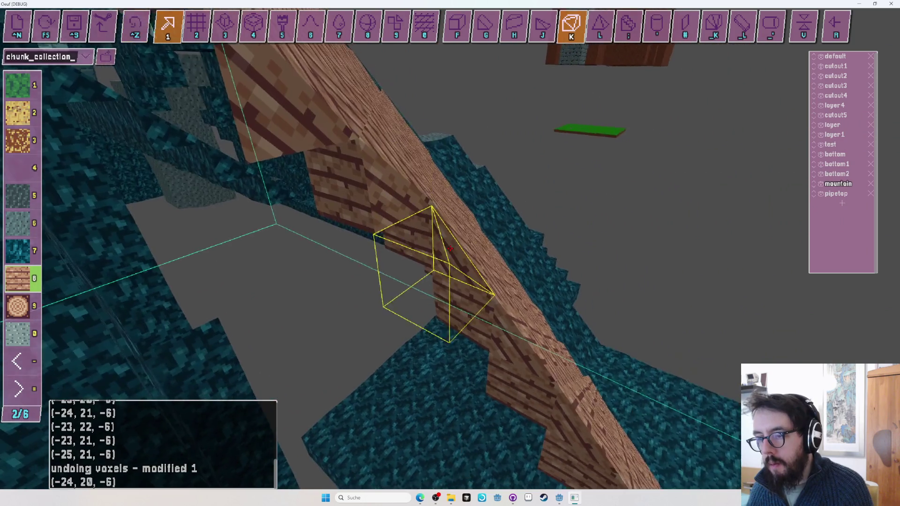
key(ctrl+z)
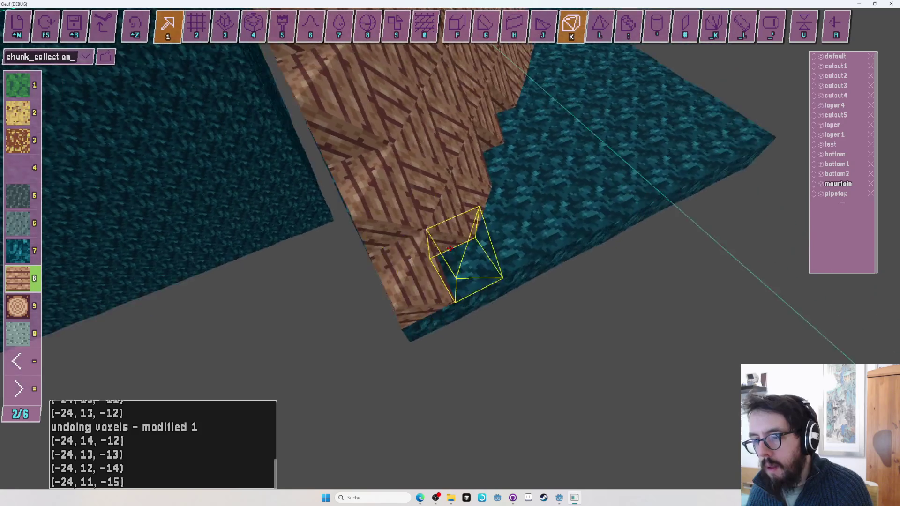
key(ctrl+z)
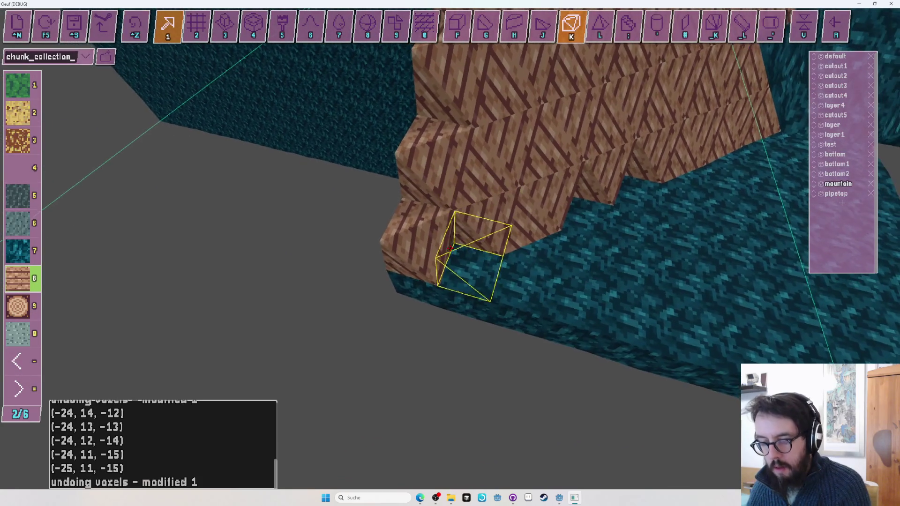
key(j)
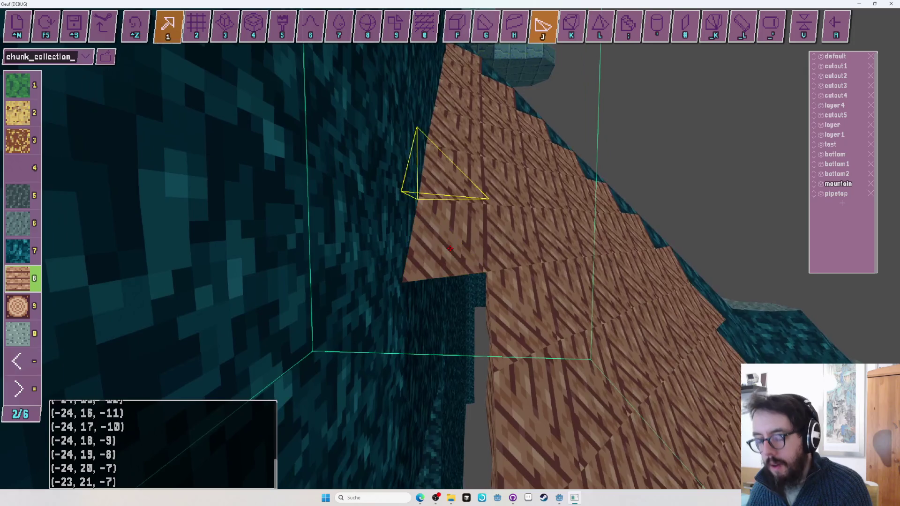
key(k)
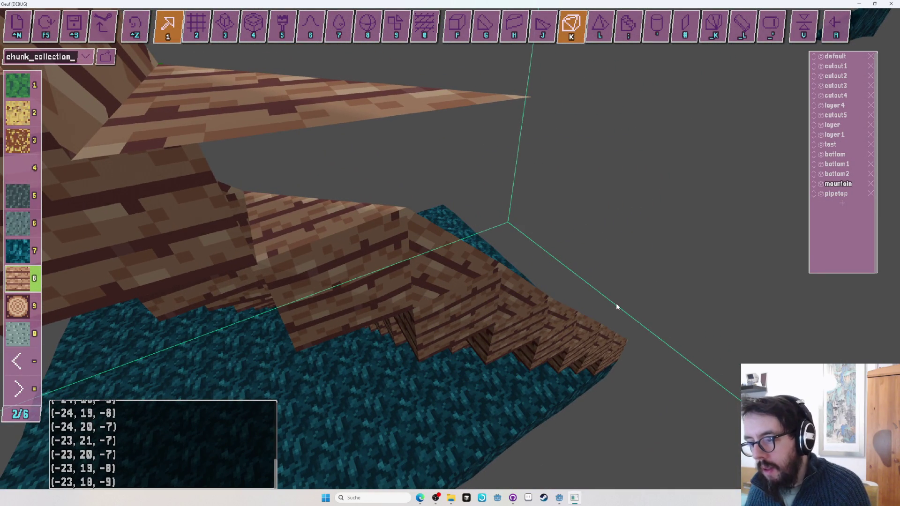
Lay plank wedges along the seam's base at y = 11, from (-28, 11, -12) to (-23, 11, -17).
click(599, 331)
key(ctrl+z)
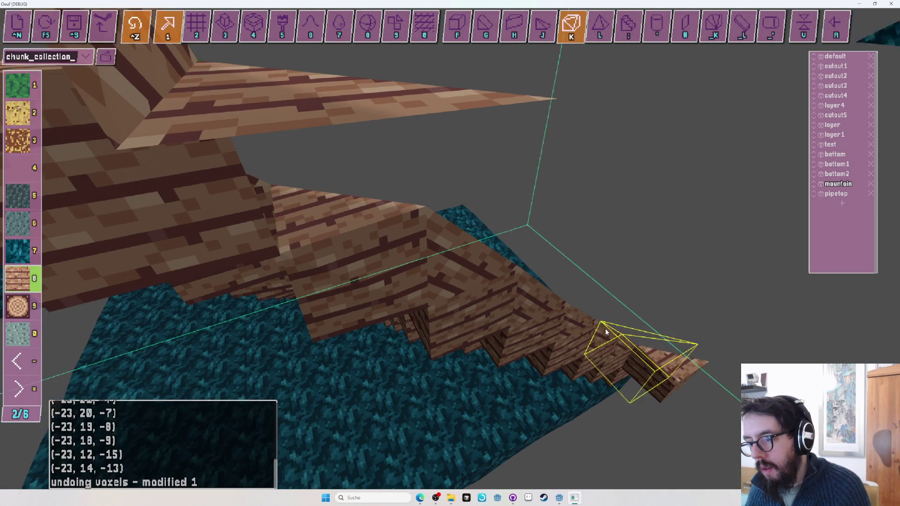
drag(628, 344, 450, 249)
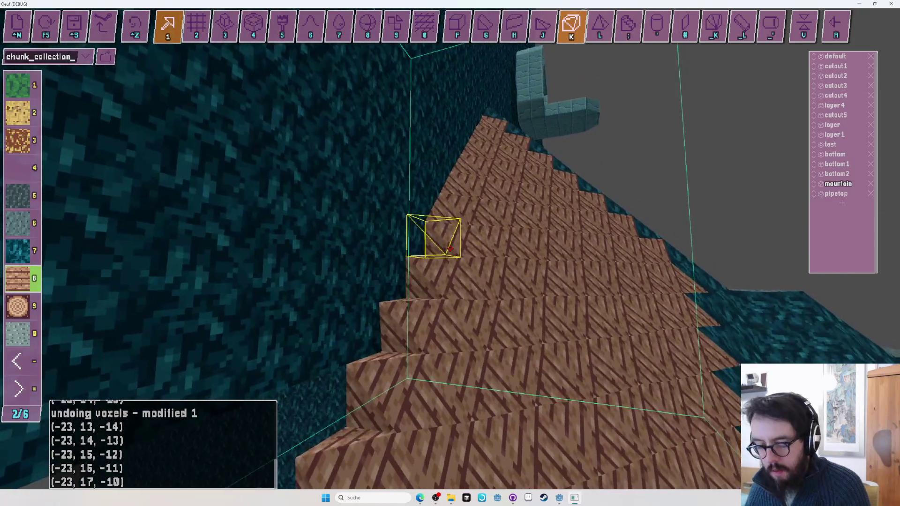
key(j)
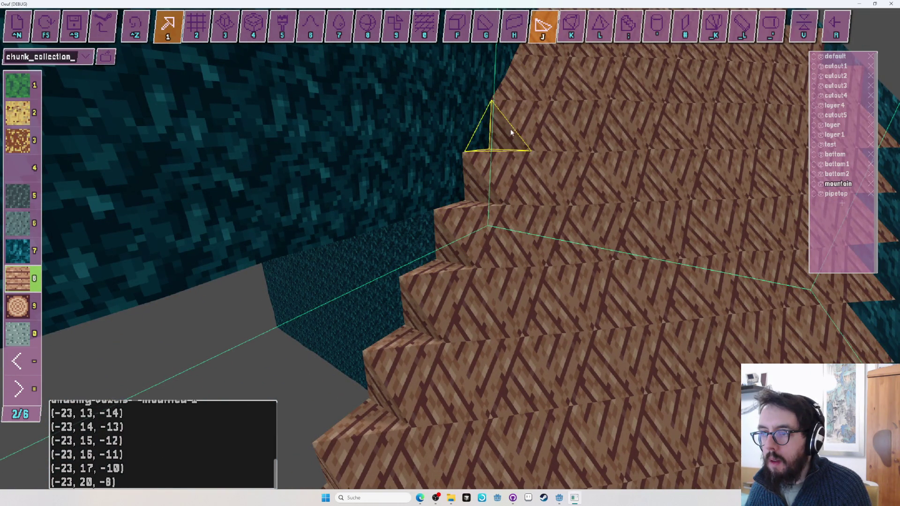
click(417, 331)
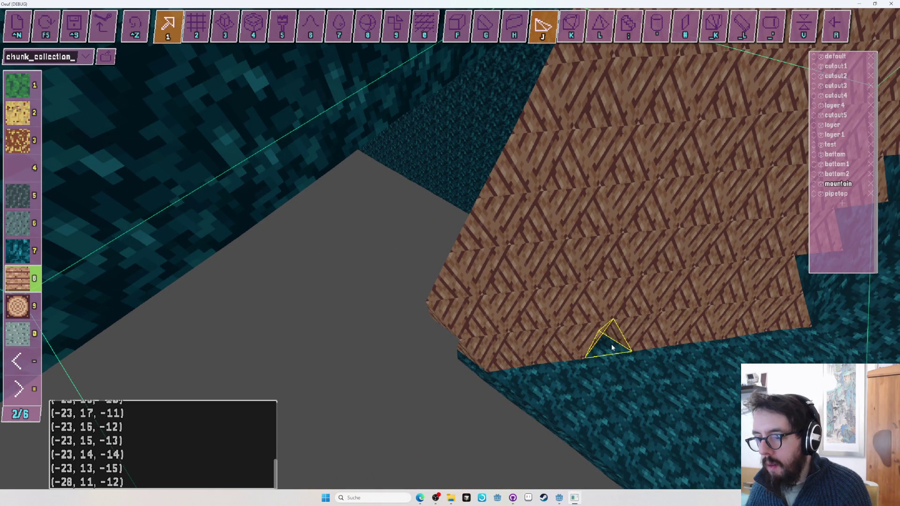
drag(439, 325, 449, 250)
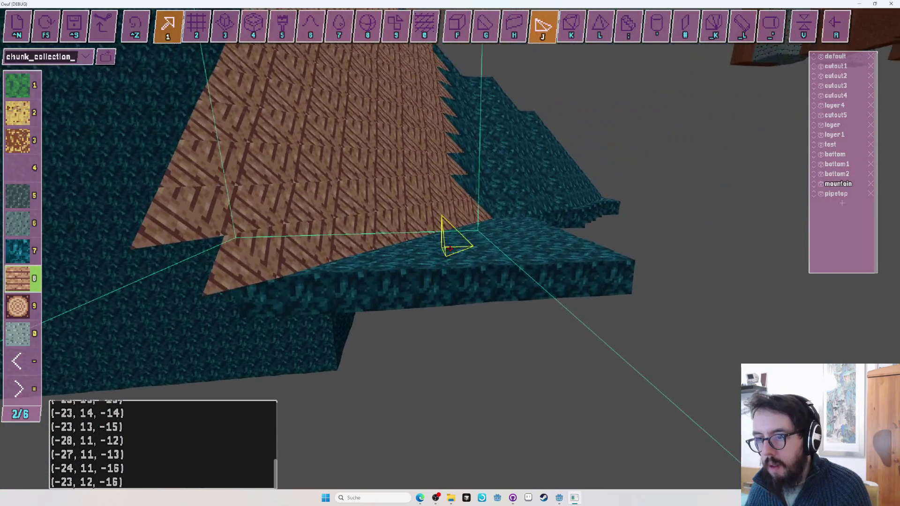
Select teal rock and repaint the plank slope with the paint tool.
key(k)
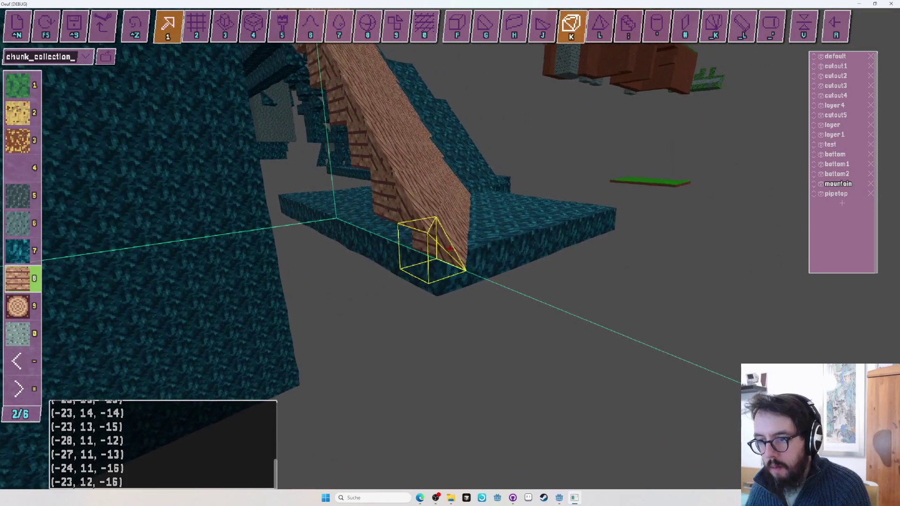
key(j)
drag(450, 248, 449, 248)
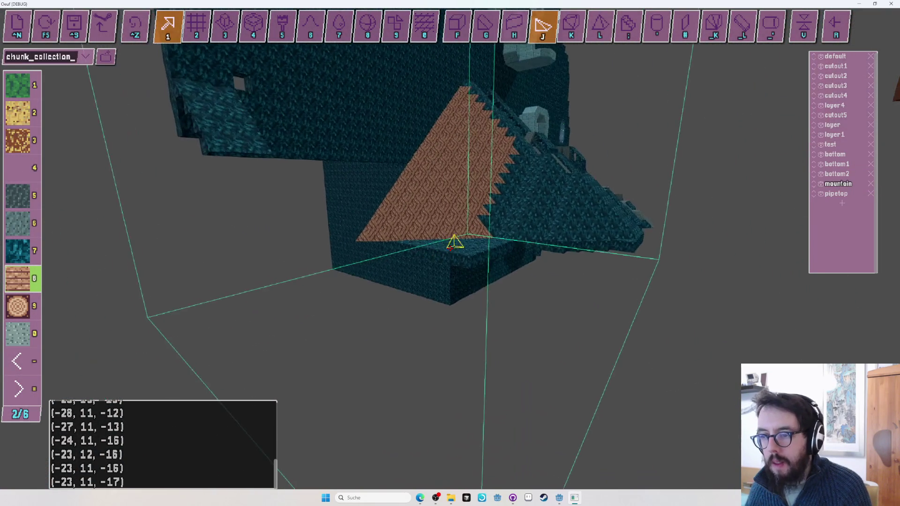
key(minus)
key(5)
click(447, 245)
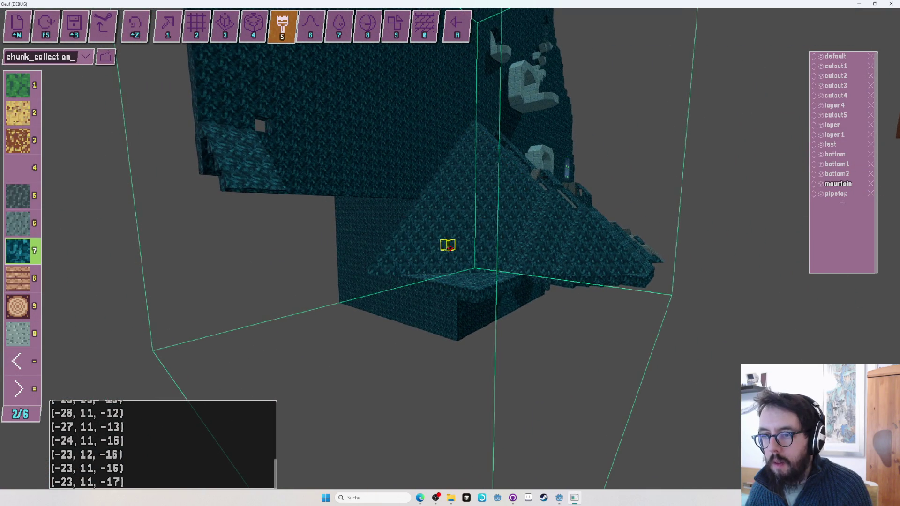
Undo the 39-voxel repaint edit.
scroll(447, 244, up, 5)
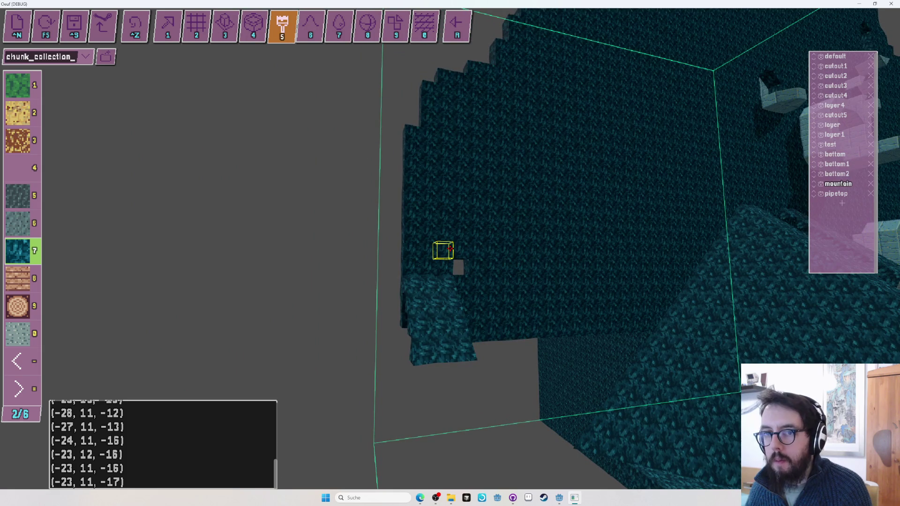
key(2)
key(f)
drag(449, 249, 450, 248)
key(ctrl+z)
Add teal wedges under the overhang at y = 10, undoing one misplaced block.
key(k)
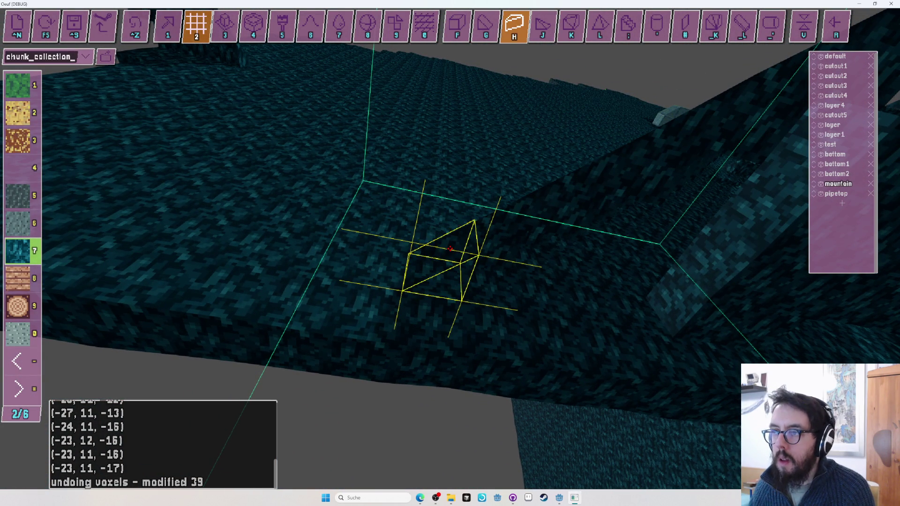
drag(450, 248, 451, 248)
key(ctrl+z)
key(2)
key(f)
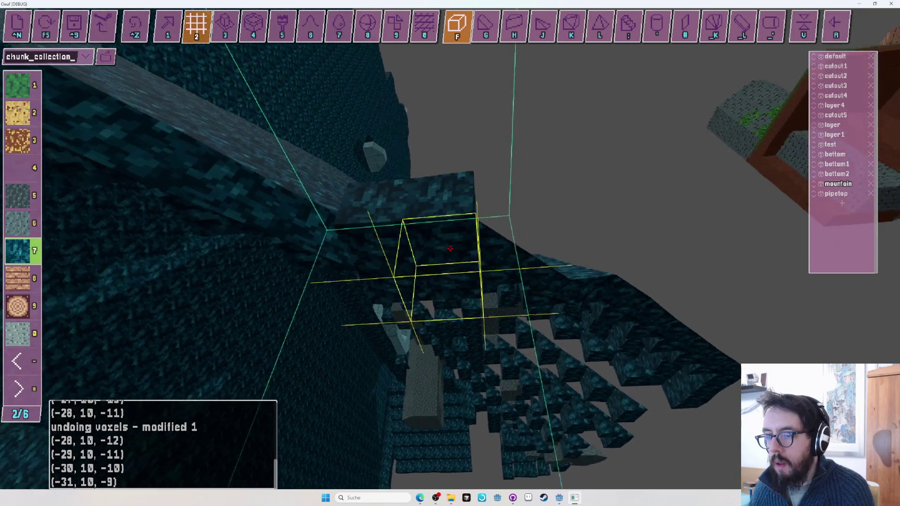
Undo misplaced two-block placements and a stray wedge, trying H and G wedge shapes.
key(ctrl+z)
key(ctrl+z)
key(1)
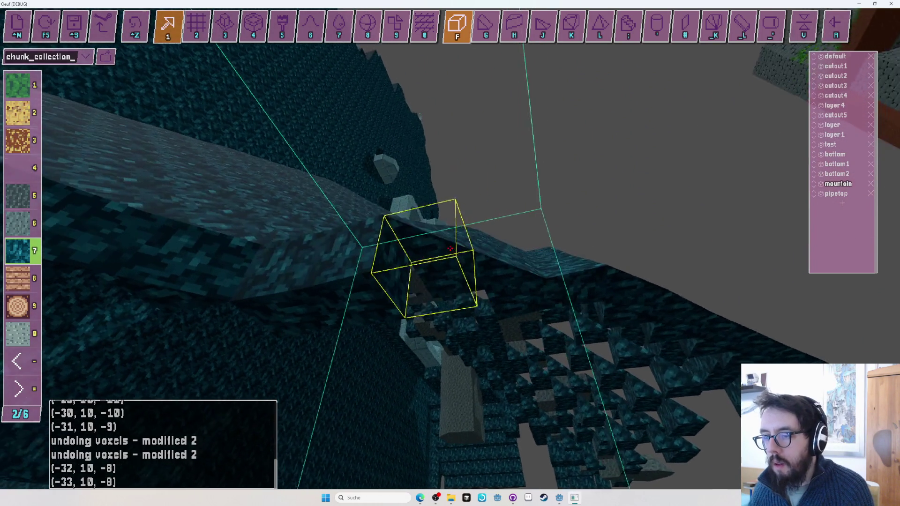
key(h)
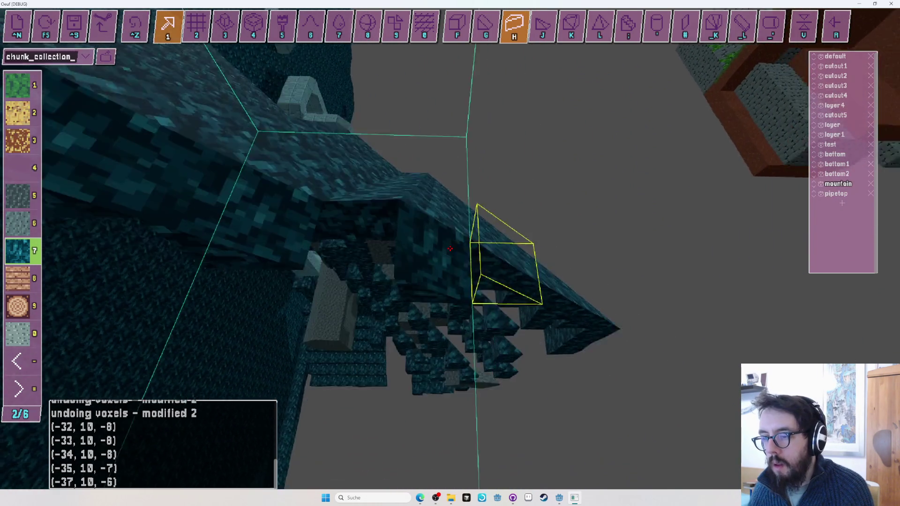
key(ctrl+z)
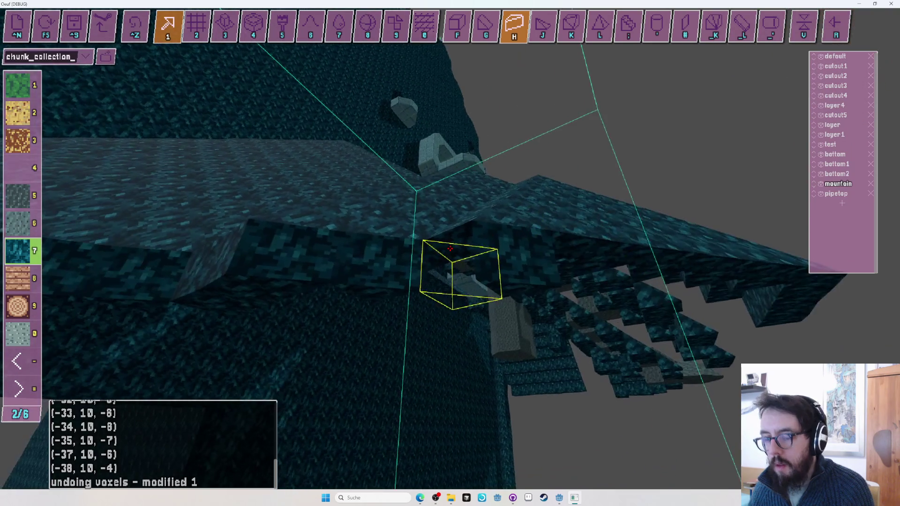
key(g)
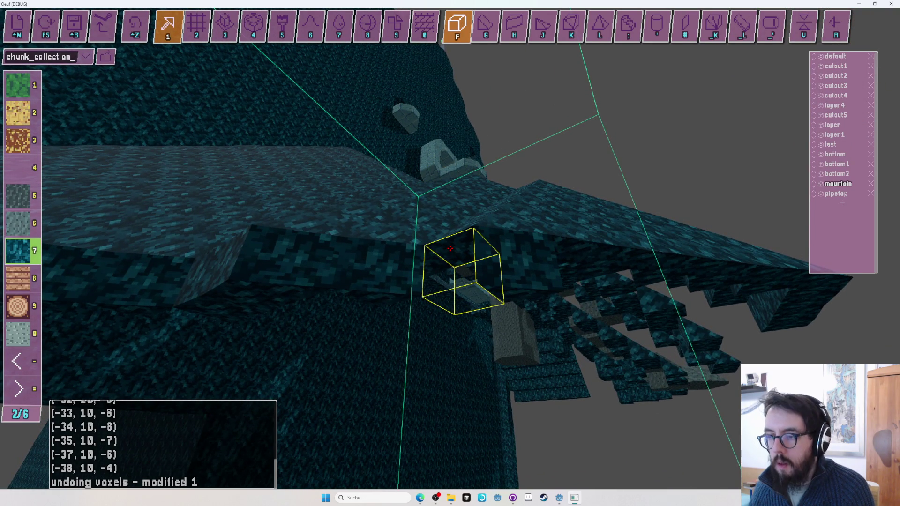
key(h)
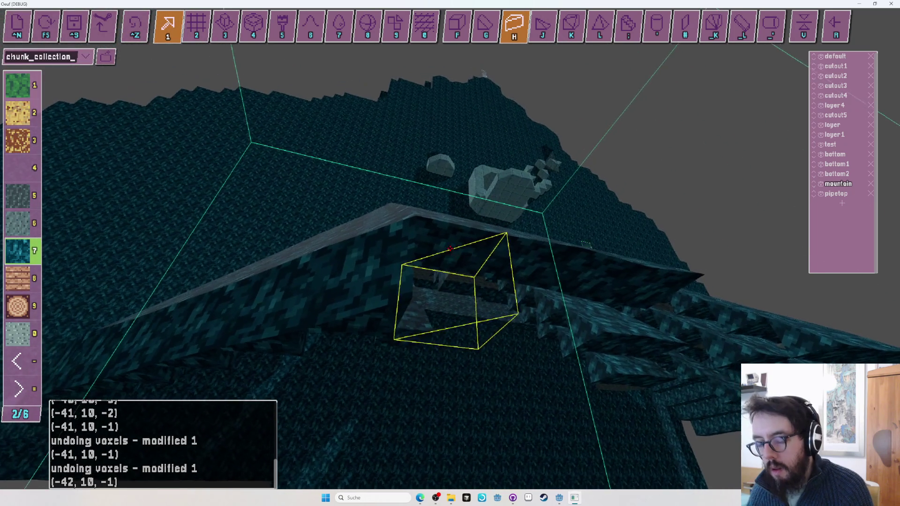
Fly along under the overhanging ledge placing teal cubes into the gaps.
key(f)
key(w)
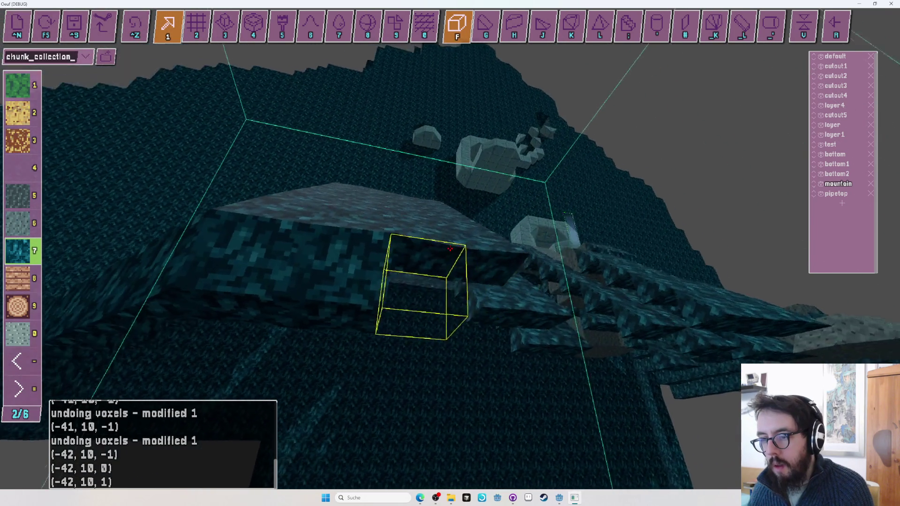
key(w)
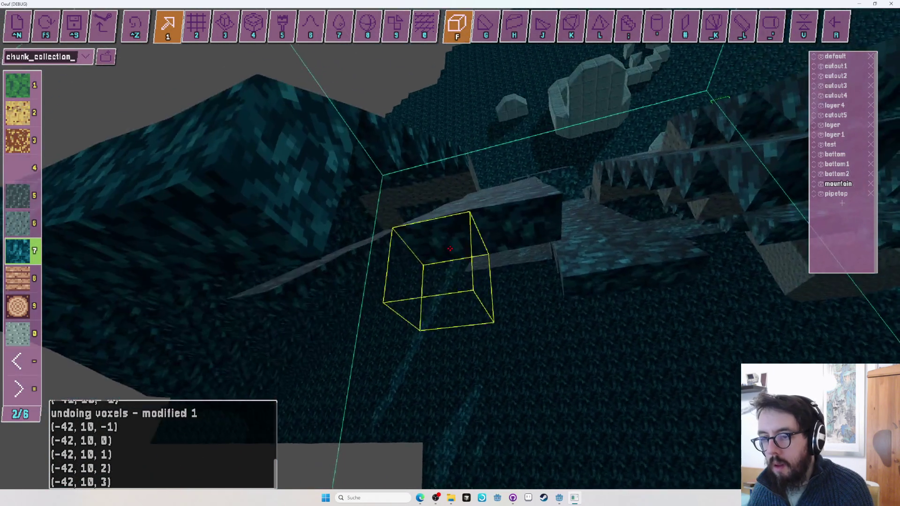
key(w)
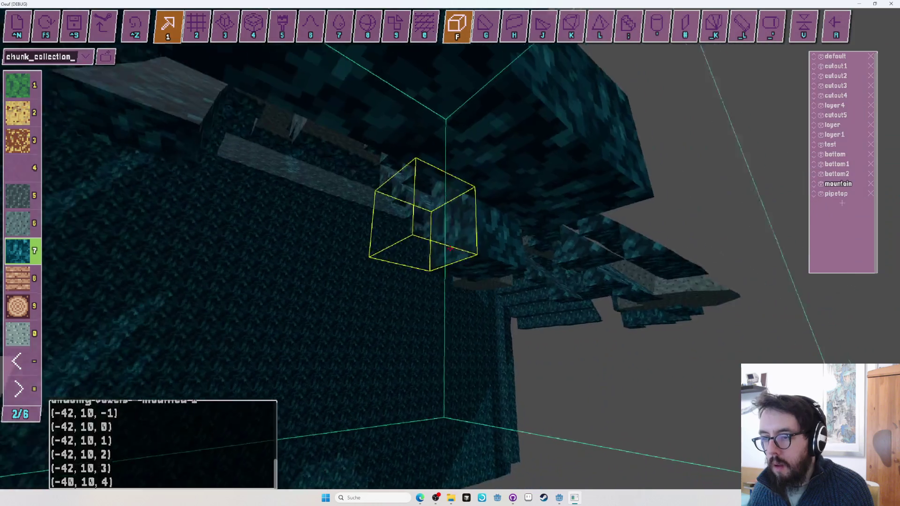
key(w)
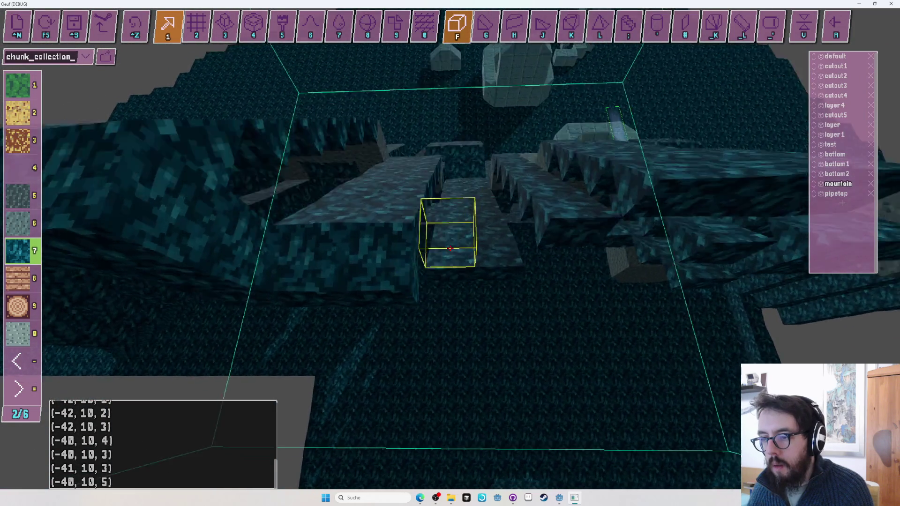
key(w)
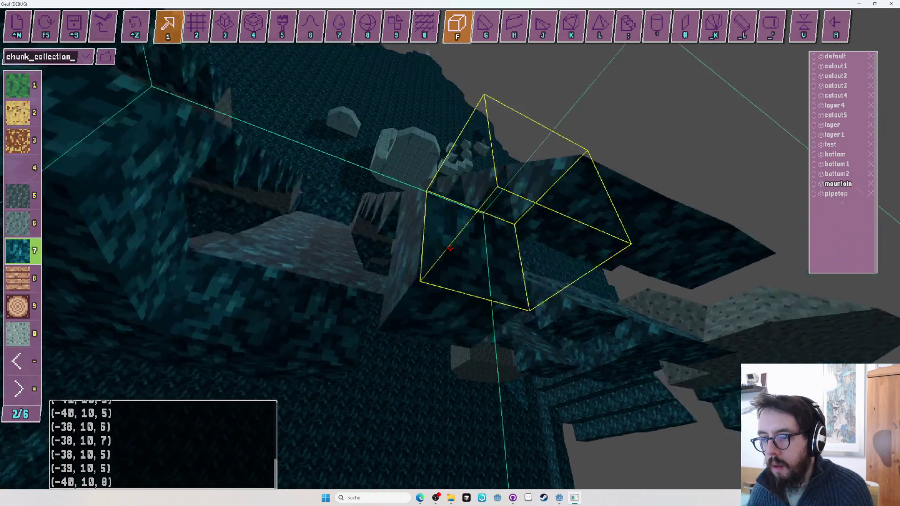
key(w)
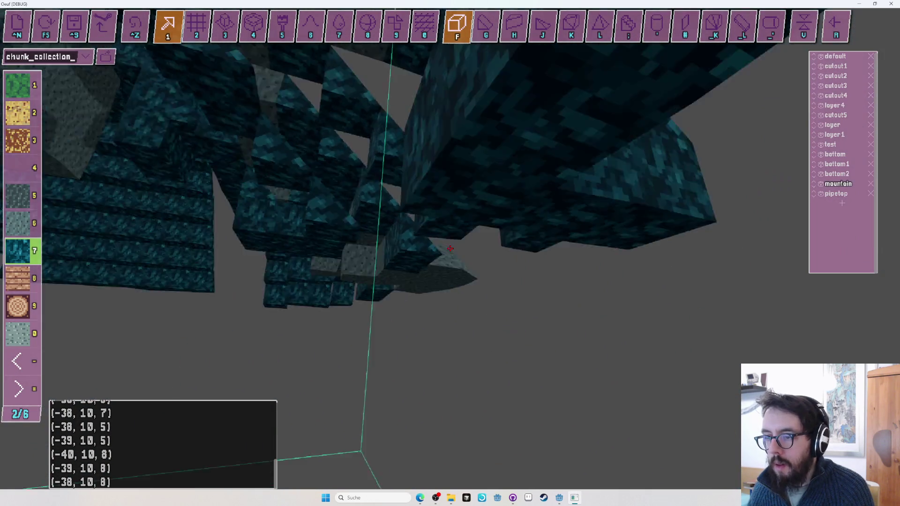
key(w)
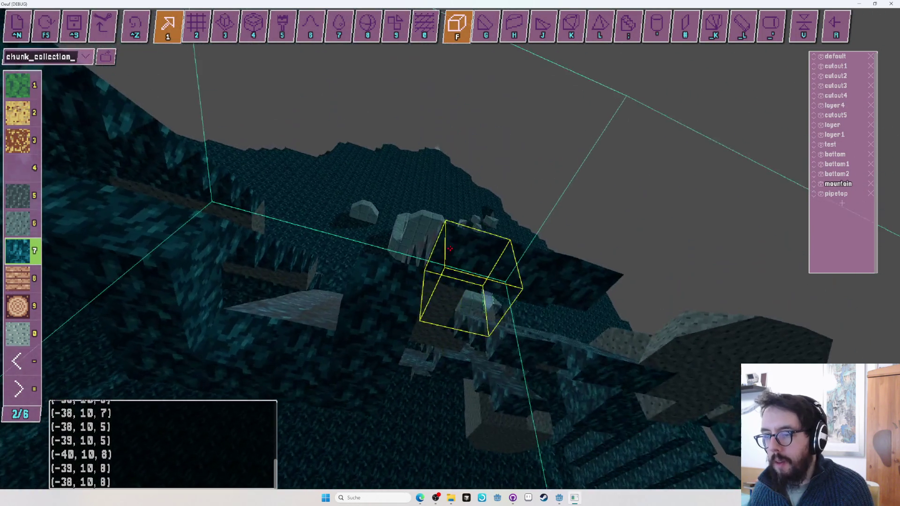
key(w)
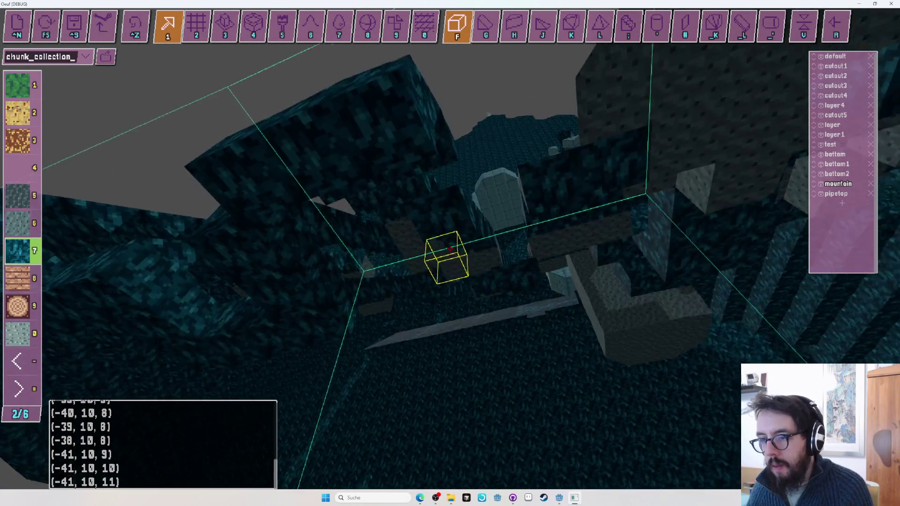
key(w)
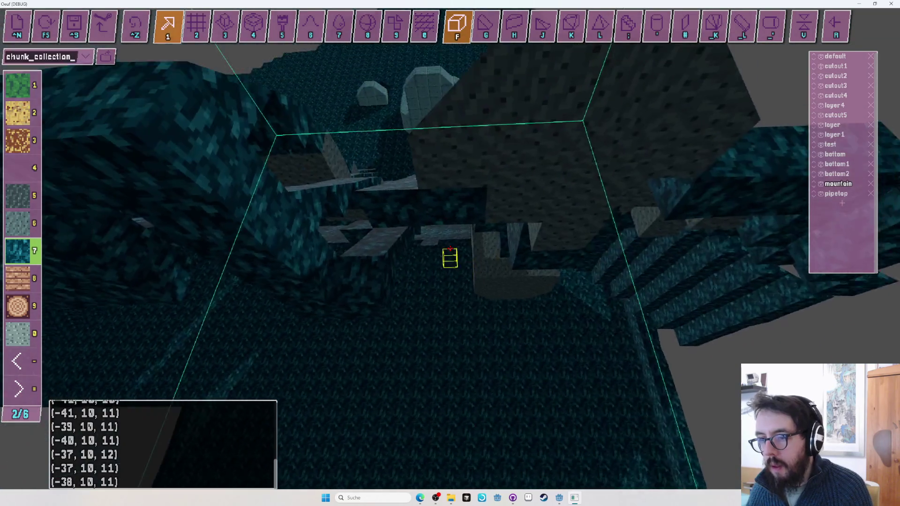
Fill the last gap with teal wedges in grid mode, ending at (-39, 10, 13).
key(2)
key(w)
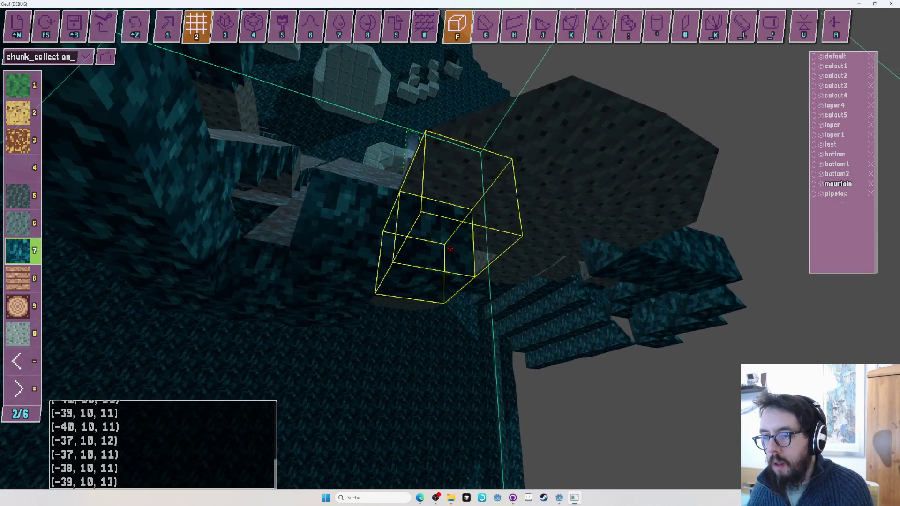
key(j)
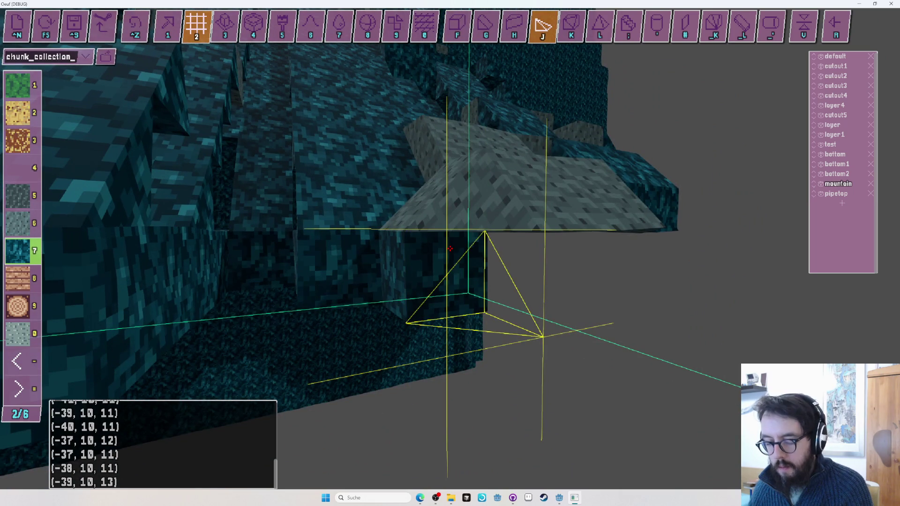
key(s)
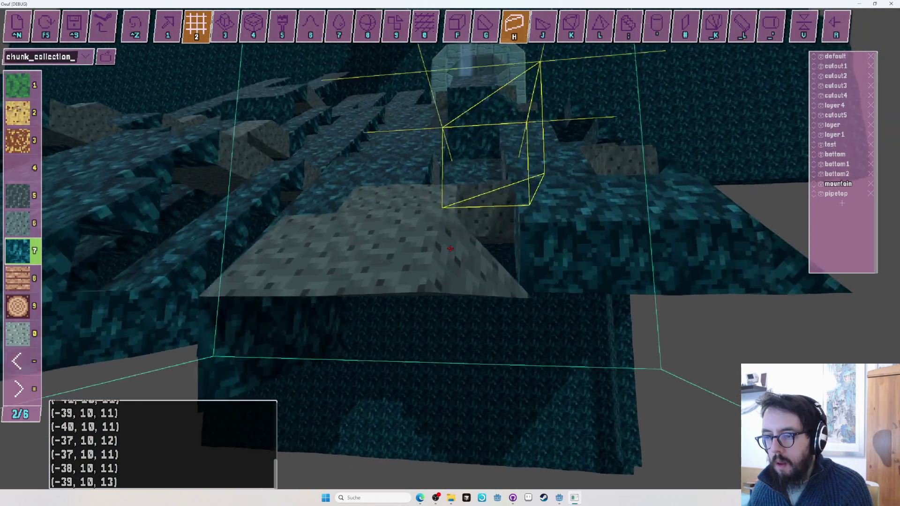
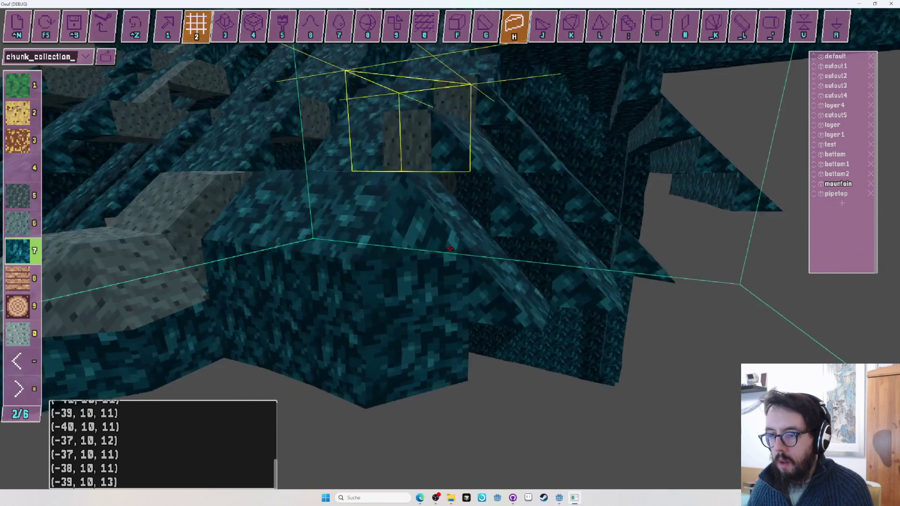
Cycle through the cube, pyramid-corner and wedge shapes and switch to grid editing.
key(f)
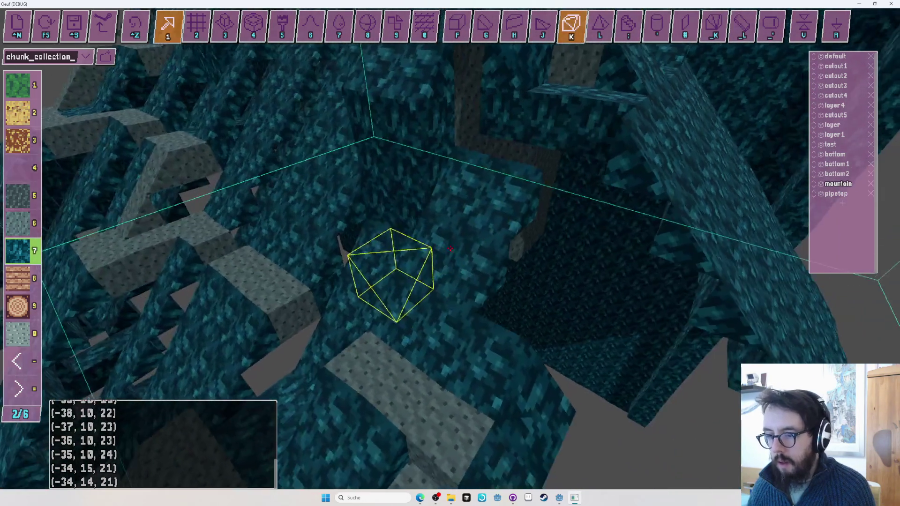
key(j)
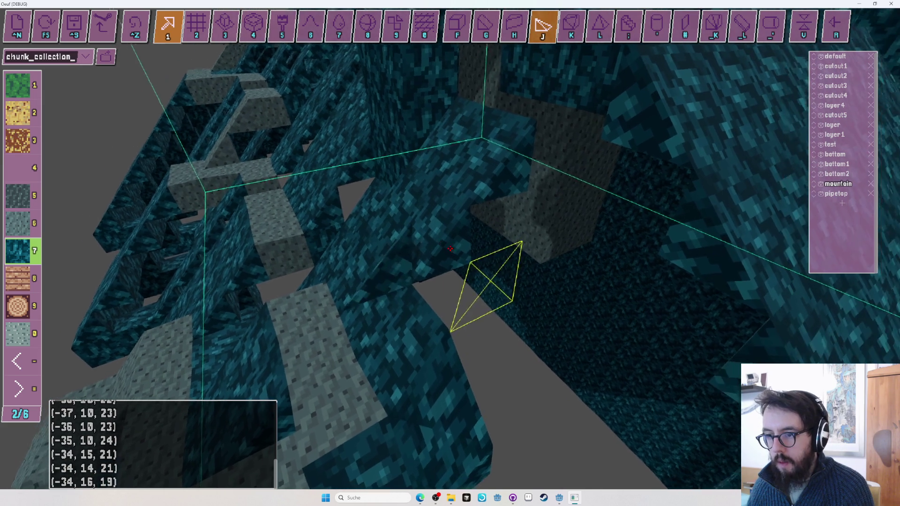
key(g)
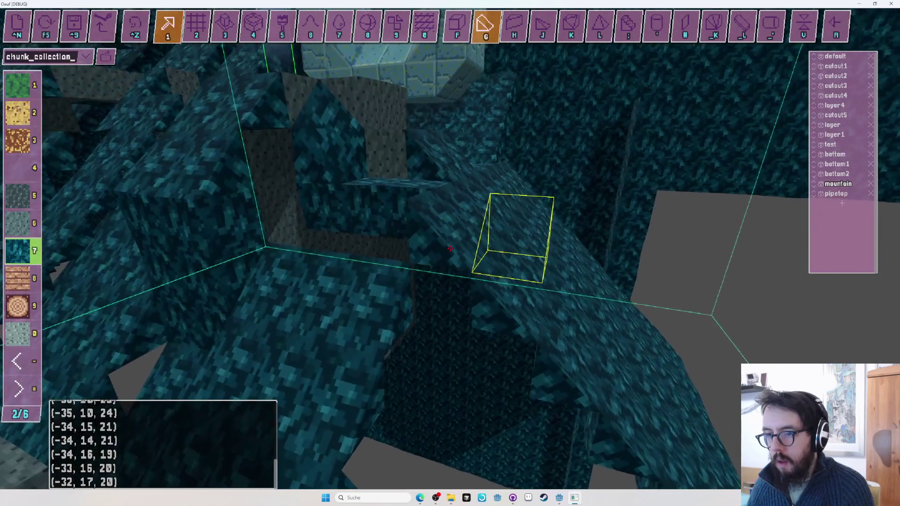
key(2)
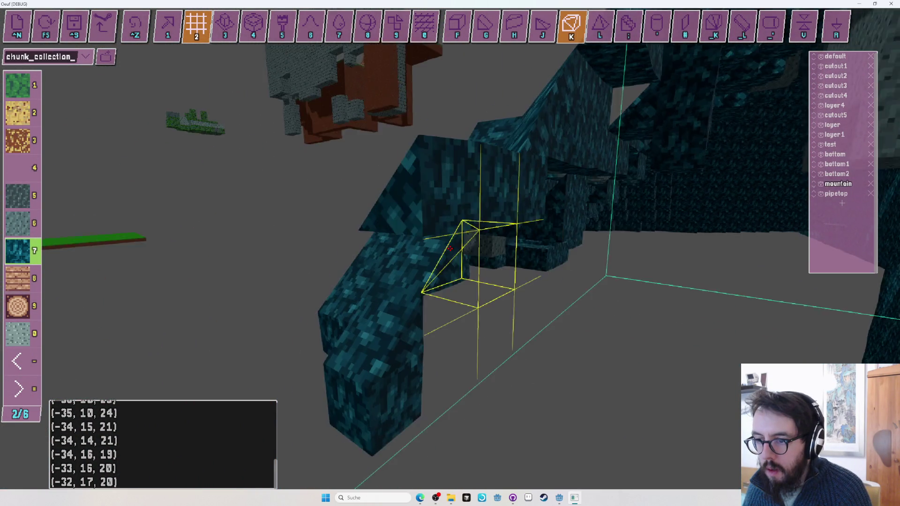
Undo the three misplaced voxels and place a full teal cube on the slope.
key(ctrl+z)
key(1)
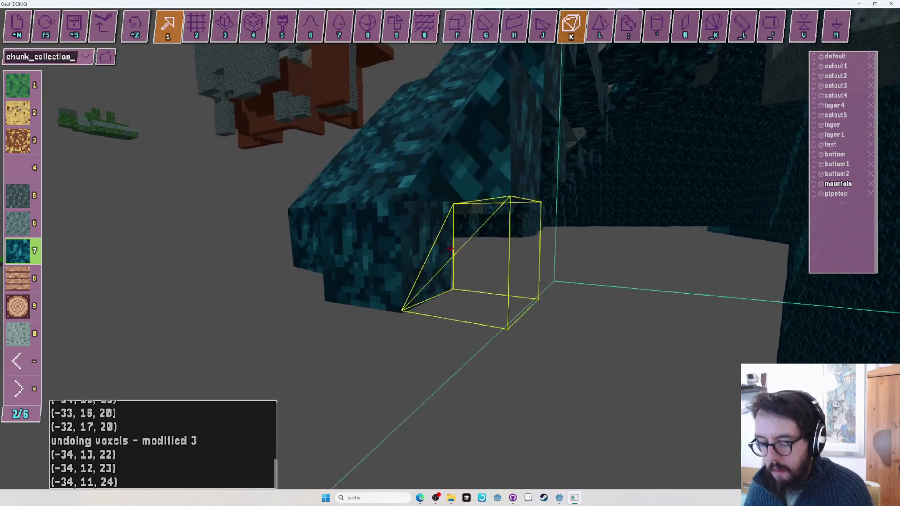
key(f)
click(450, 248)
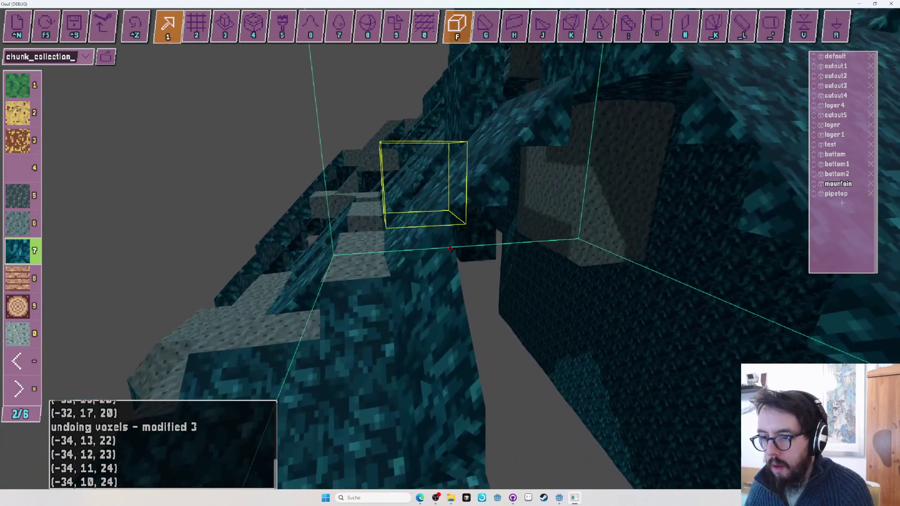
Place another teal voxel on the ridge, then cycle through the inverted and pyramid corner shapes.
click(450, 248)
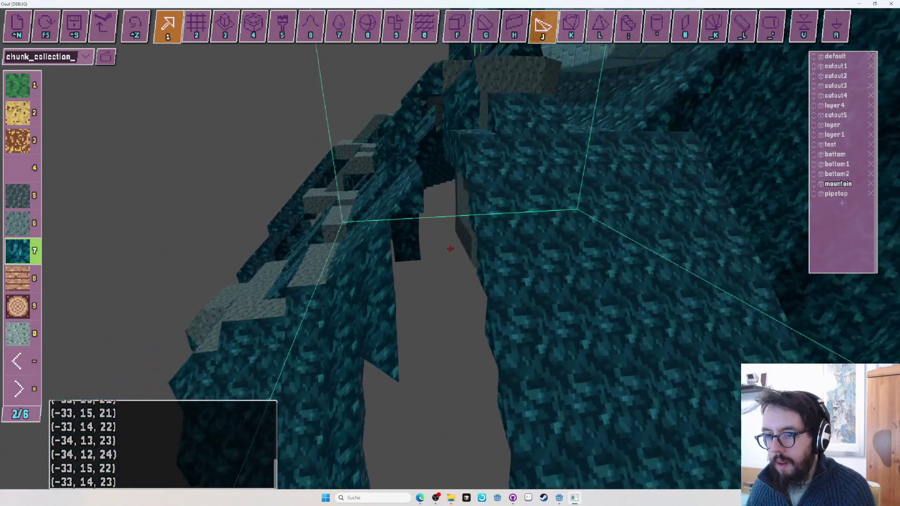
key(k)
key(l)
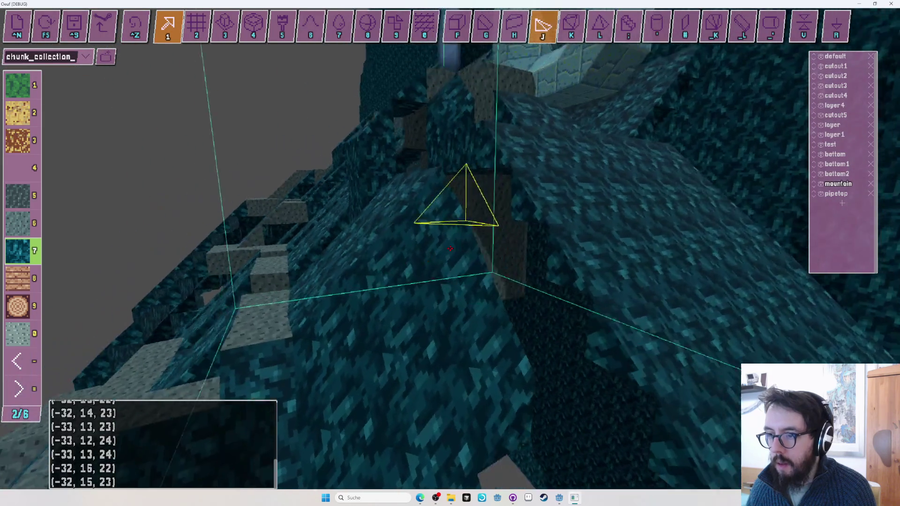
key(k)
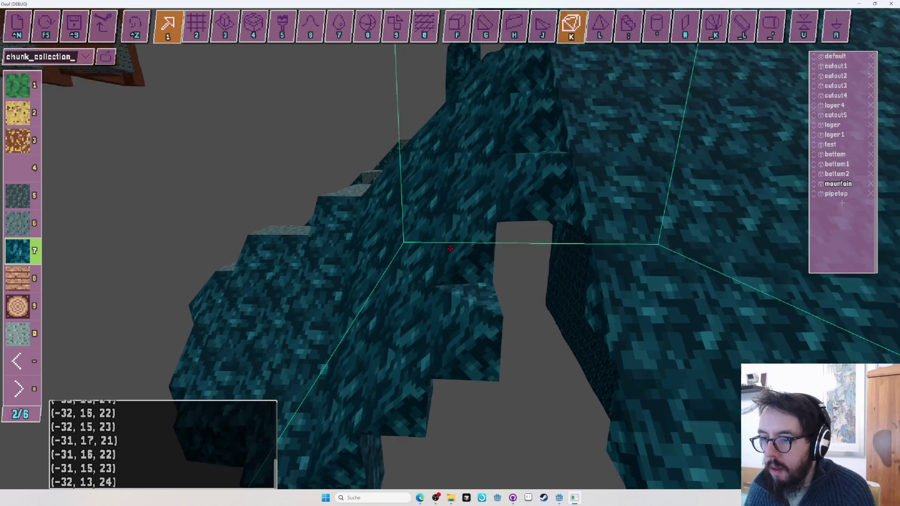
key(j)
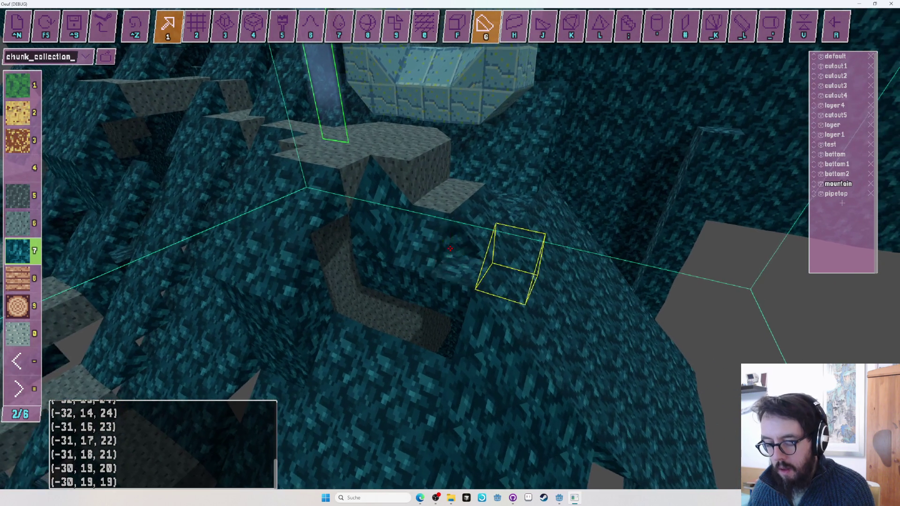
Undo the stray voxel, place a teal pyramid corner by the ledge, and reselect teal corner pieces.
key(j)
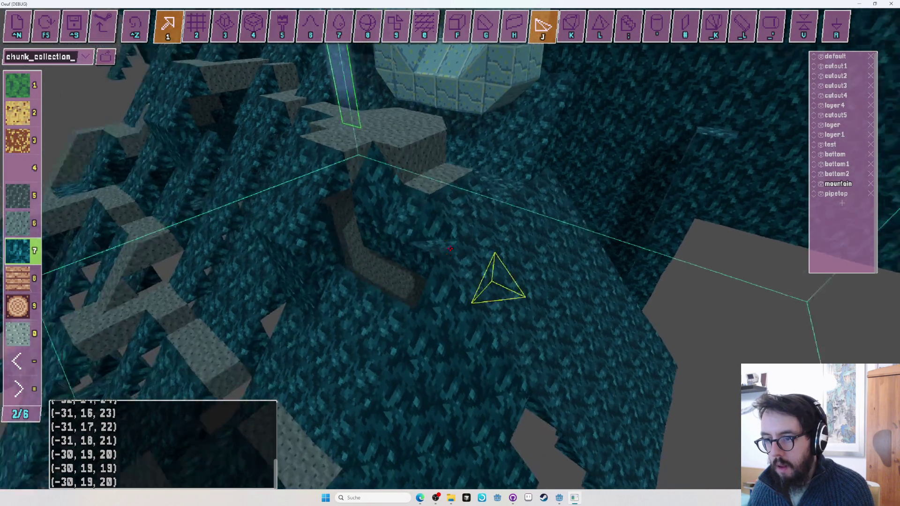
key(ctrl+z)
key(ctrl+z)
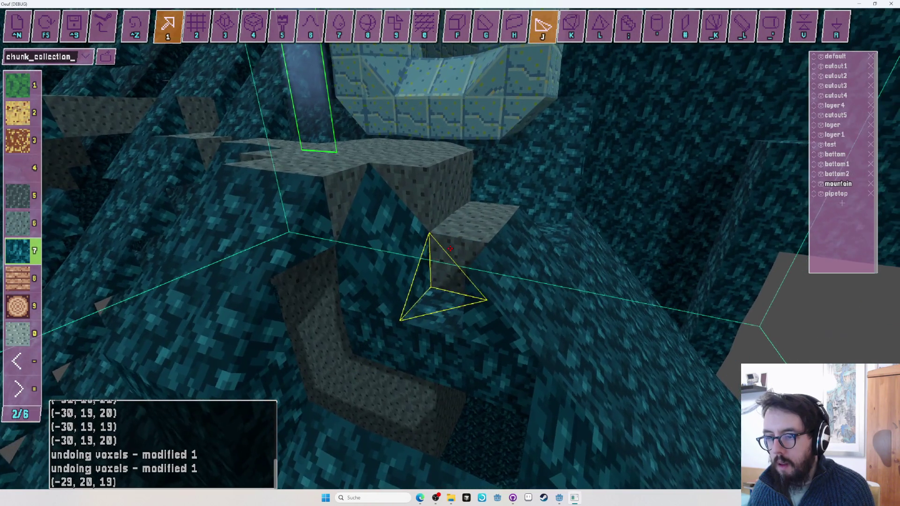
click(450, 248)
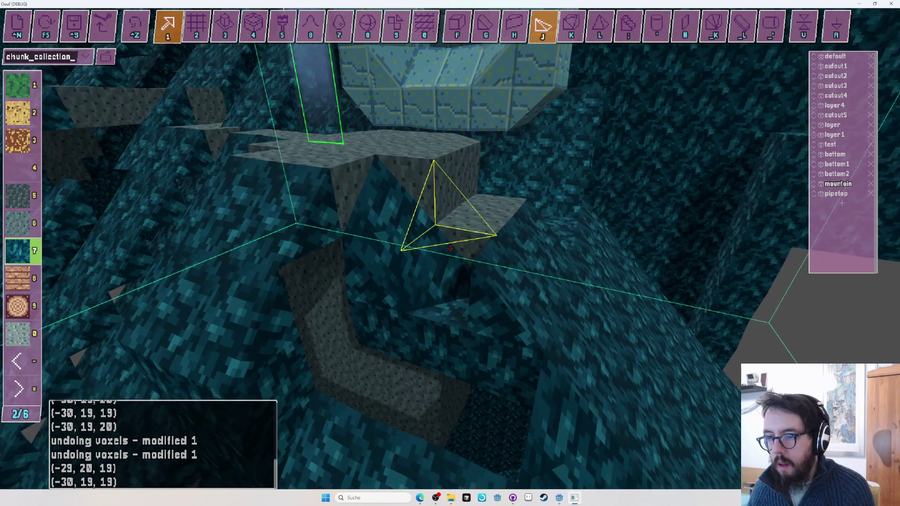
key(6)
key(f)
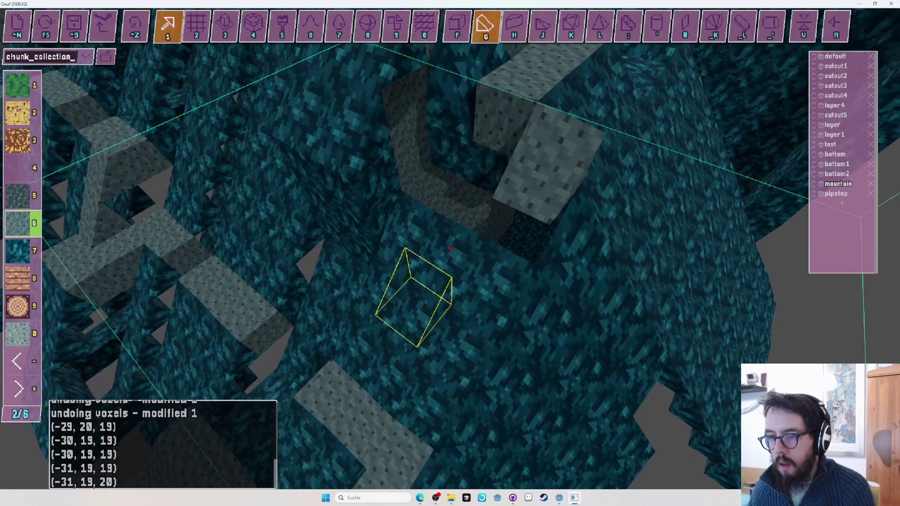
key(7)
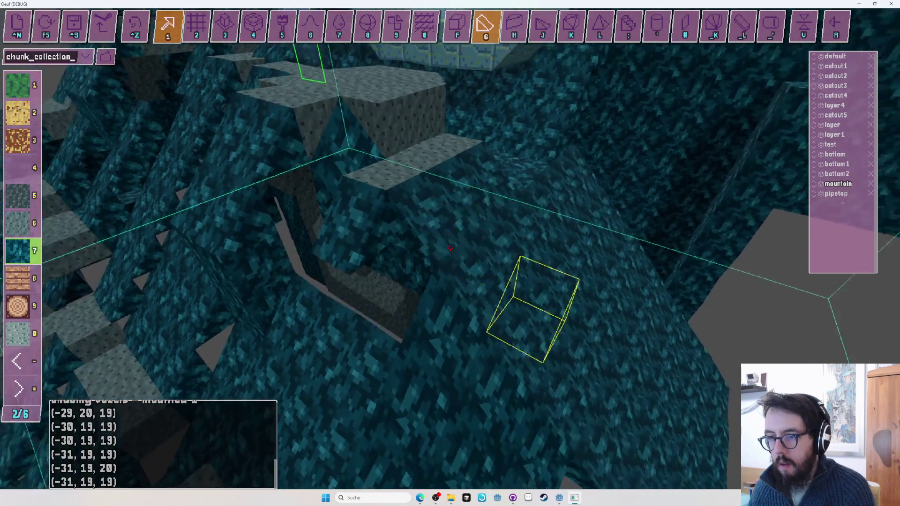
key(j)
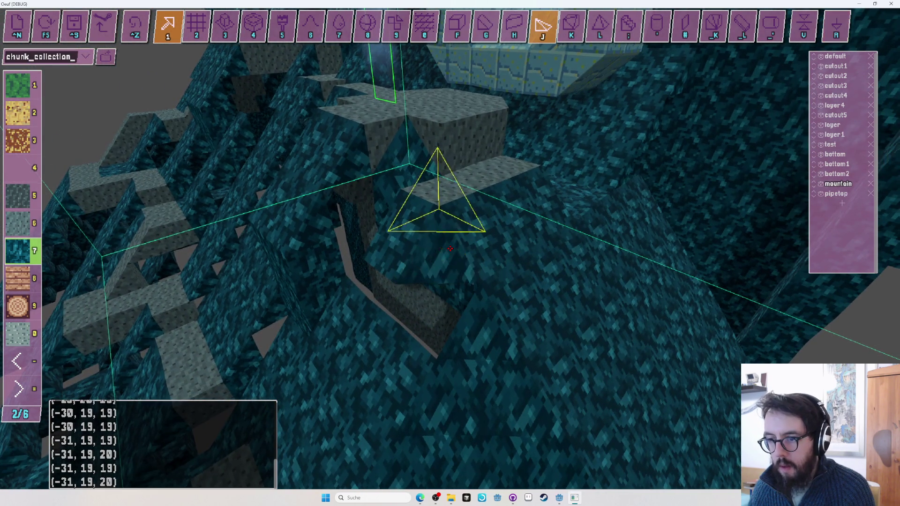
key(k)
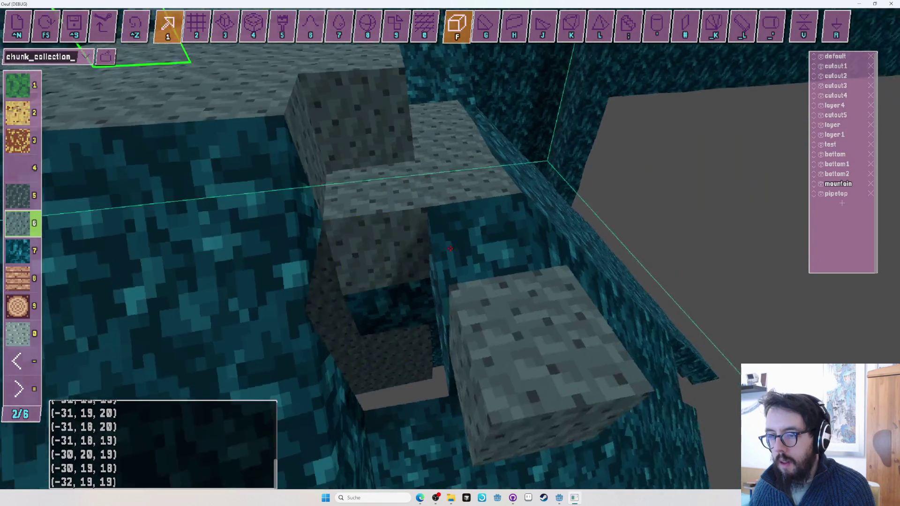
Fly along the slope to the overhang's underside with the teal sloped wedge selected.
scroll(450, 248, down, 1)
key(g)
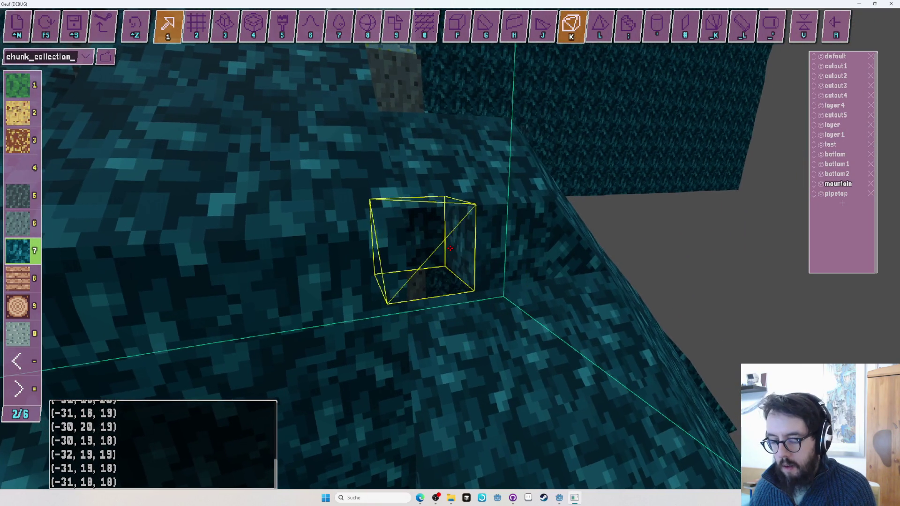
key(s)
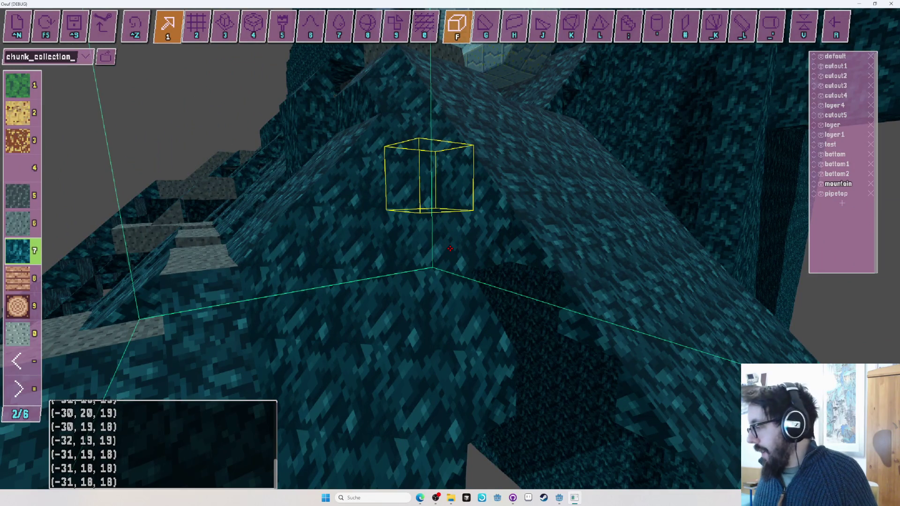
key(w)
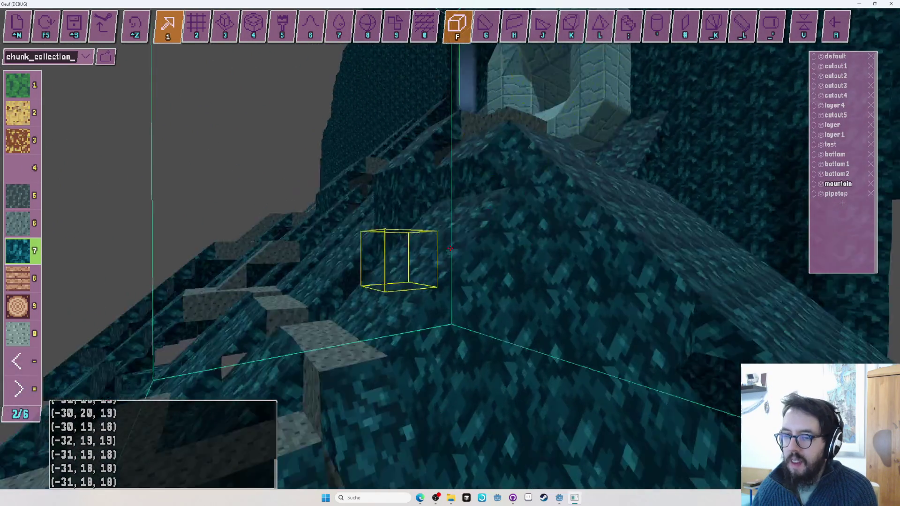
key(w)
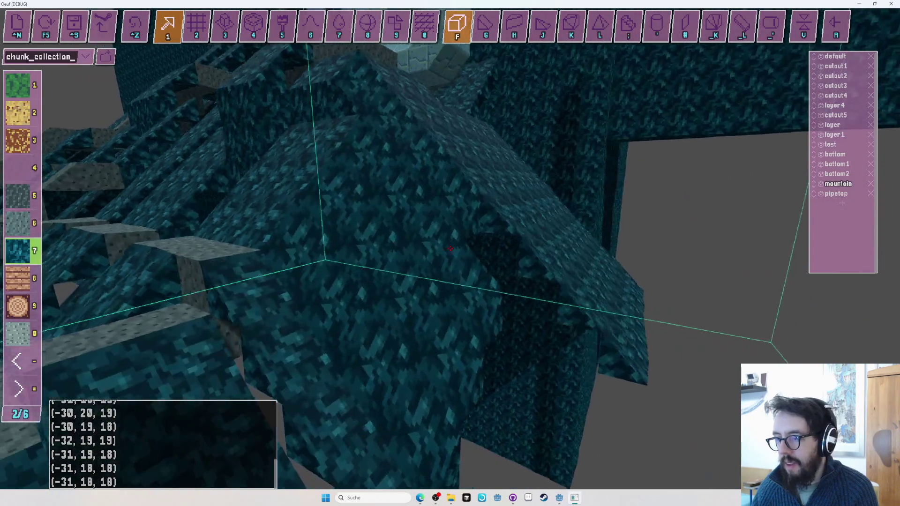
key(w)
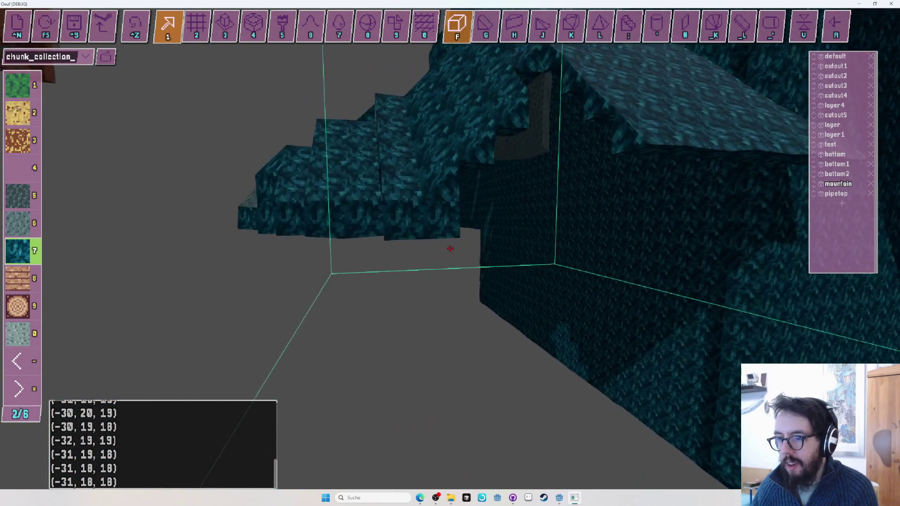
key(g)
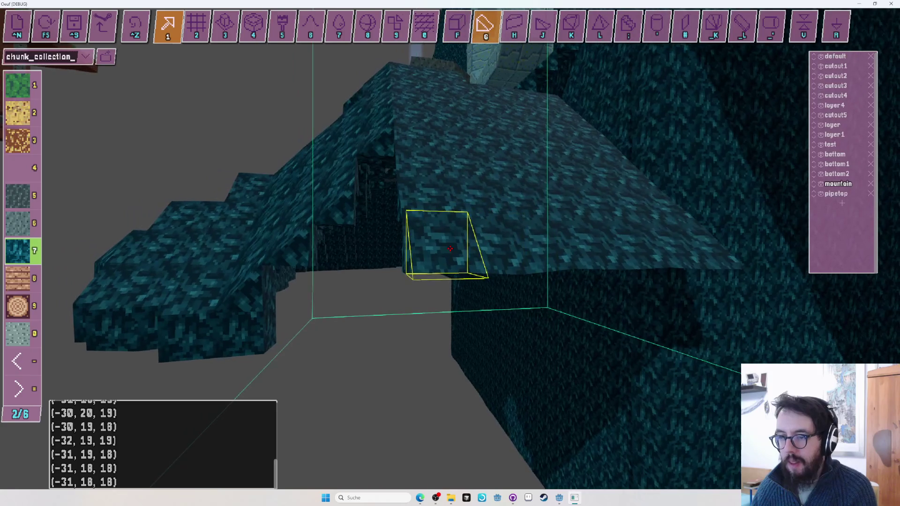
key(w)
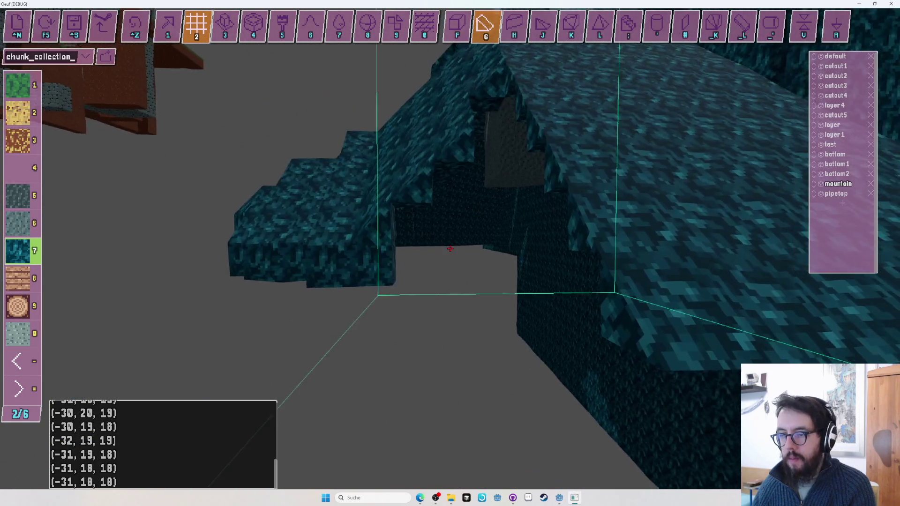
Undo the last two voxel changes and fly around the overhang's underside.
key(w)
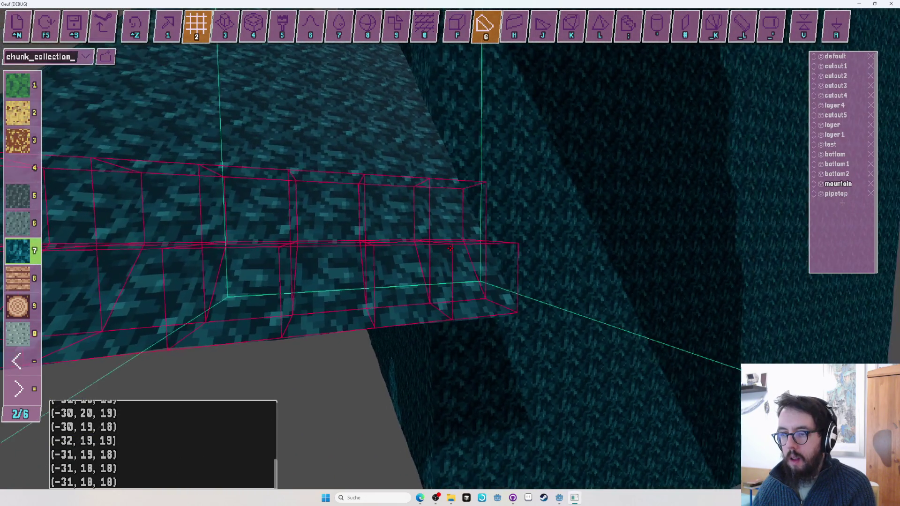
key(a)
key(ctrl+z)
key(1)
key(k)
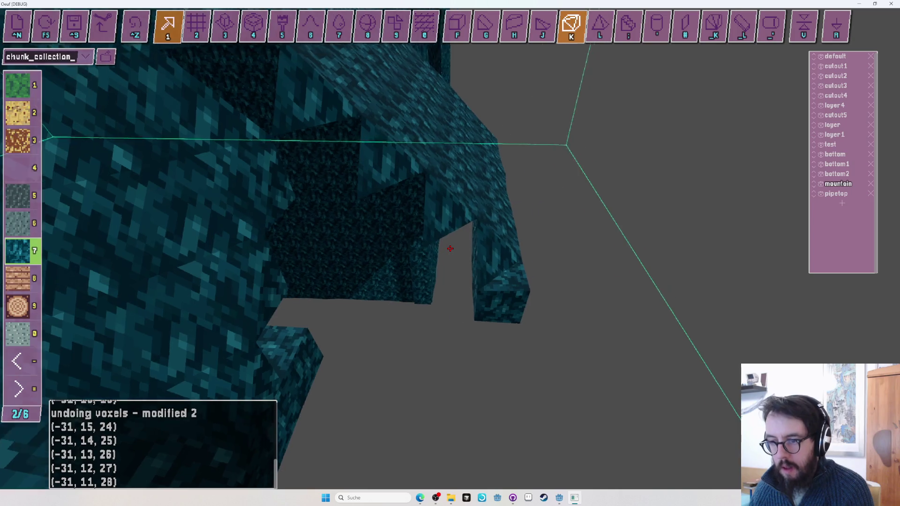
key(w)
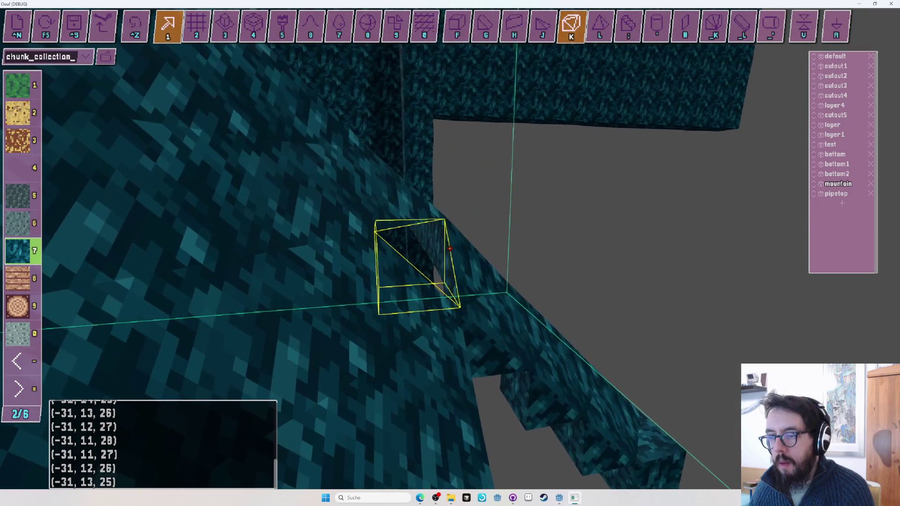
key(j)
key(s)
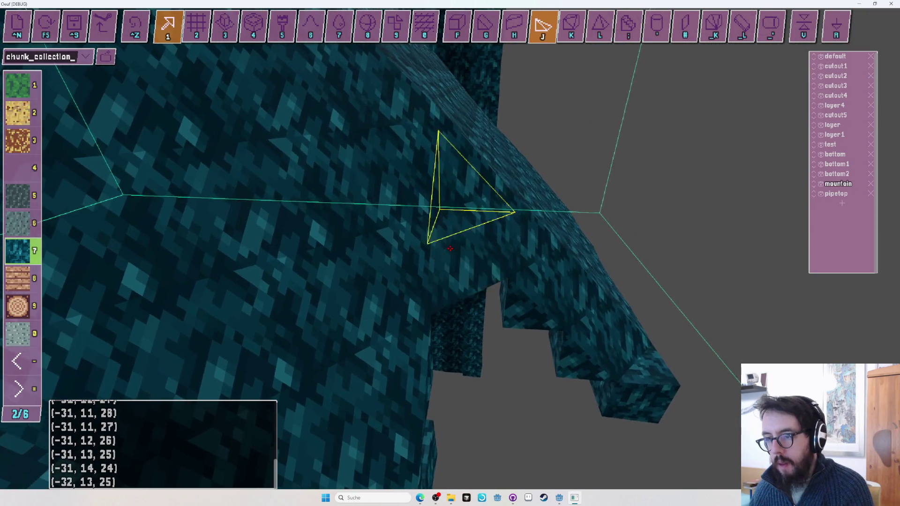
key(w)
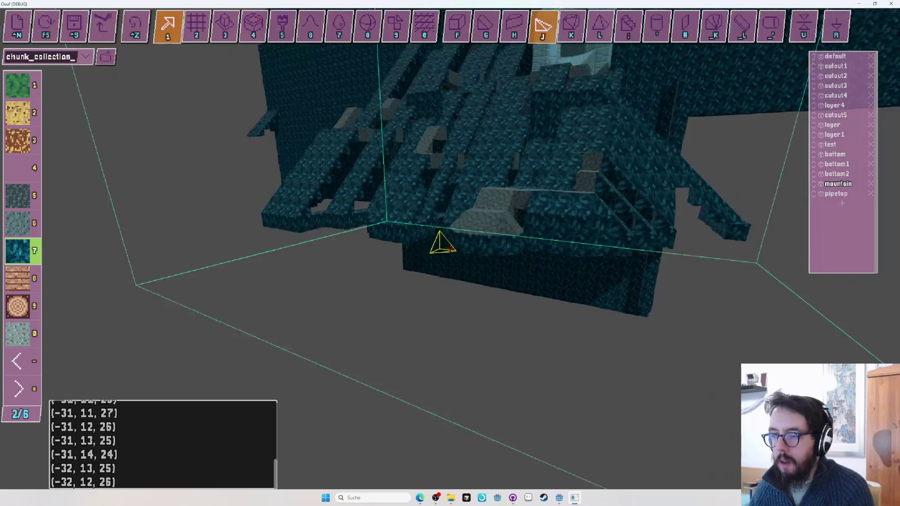
Try grey wedges in grid mode, select teal cubes (F, material 7), and launch a test play.
key(6)
key(g)
key(2)
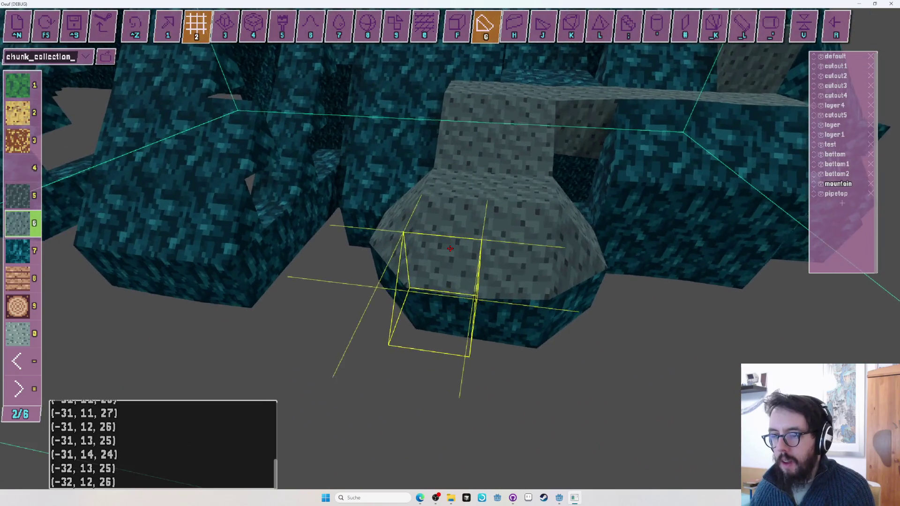
key(s)
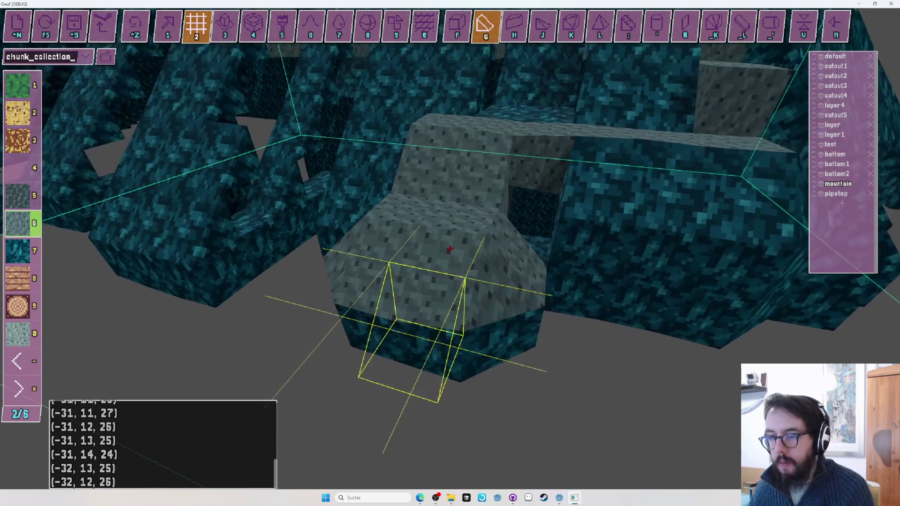
key(j)
key(a)
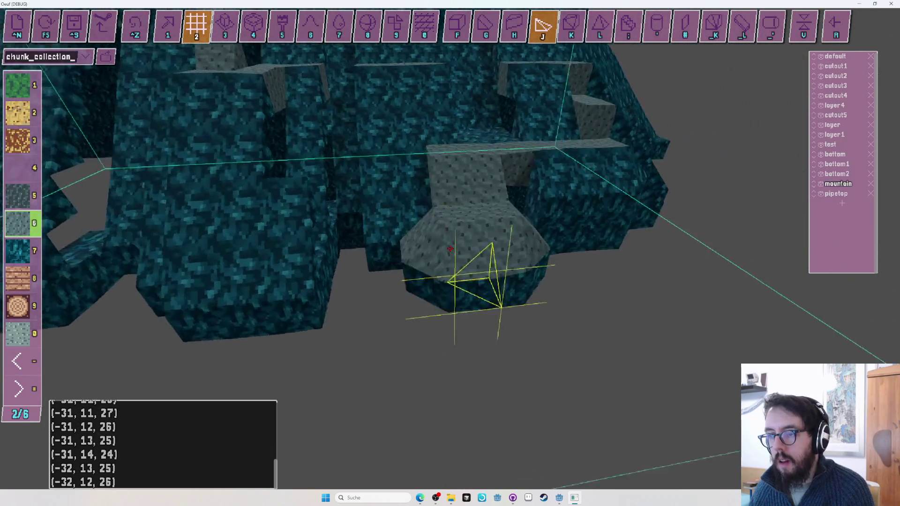
key(s)
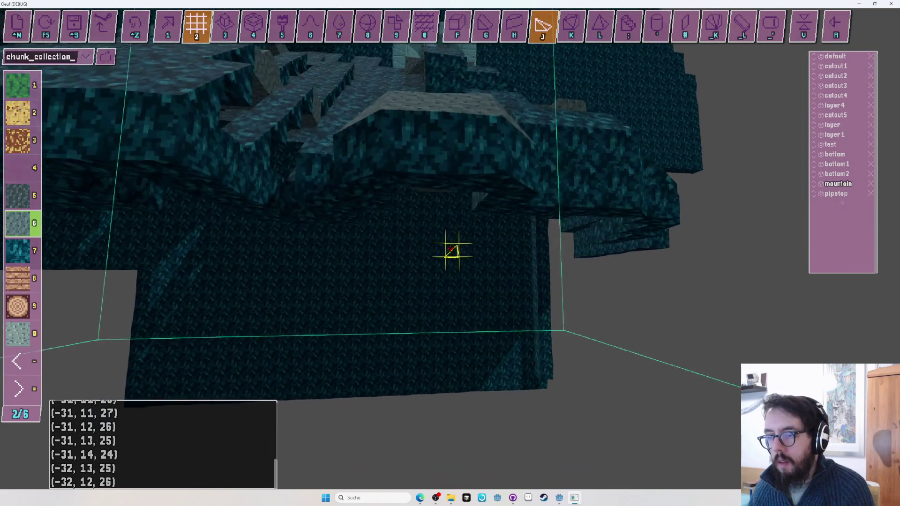
key(f)
key(7)
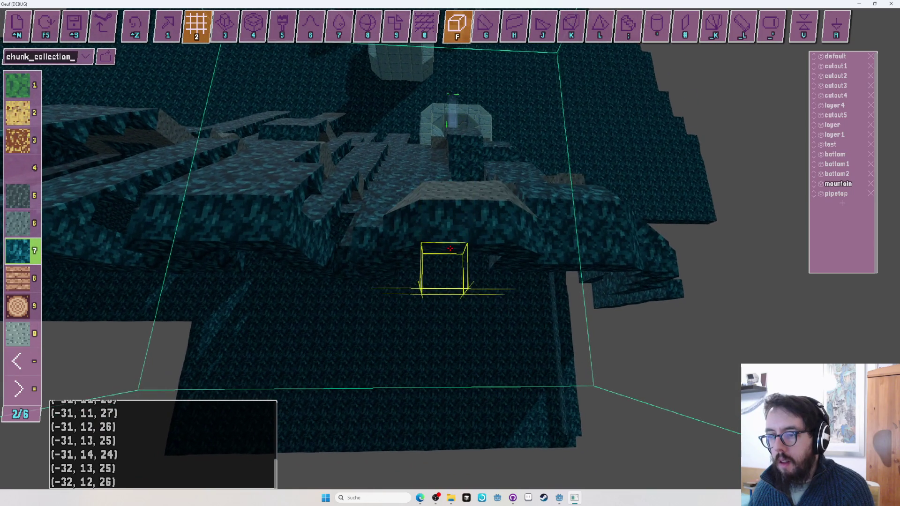
key(a)
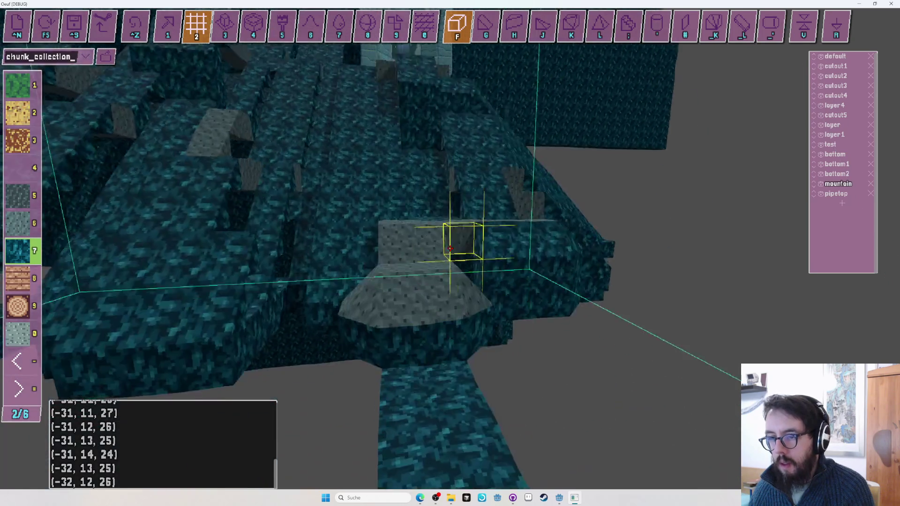
key(F5)
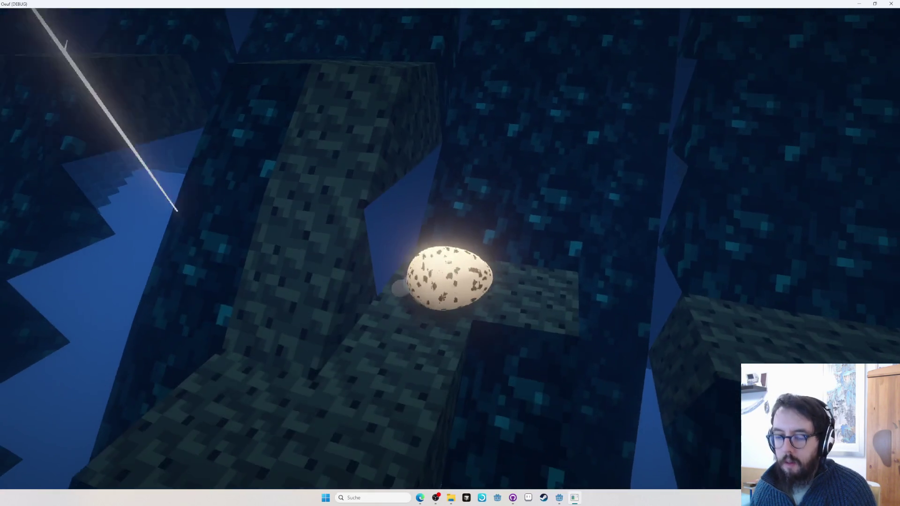
Leave the chunk_collection_2 test run and return to editing.
key(Escape)
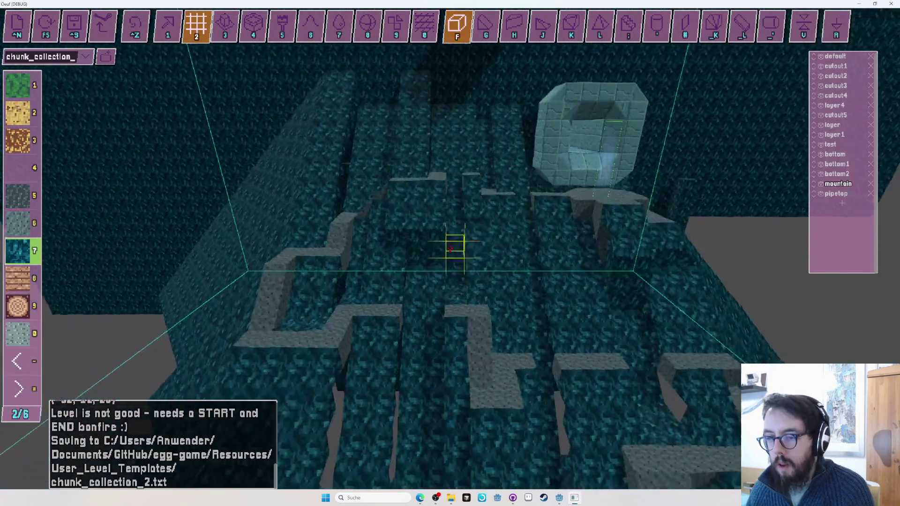
Place two blocks under the mountain ledge, then undo them.
key(1)
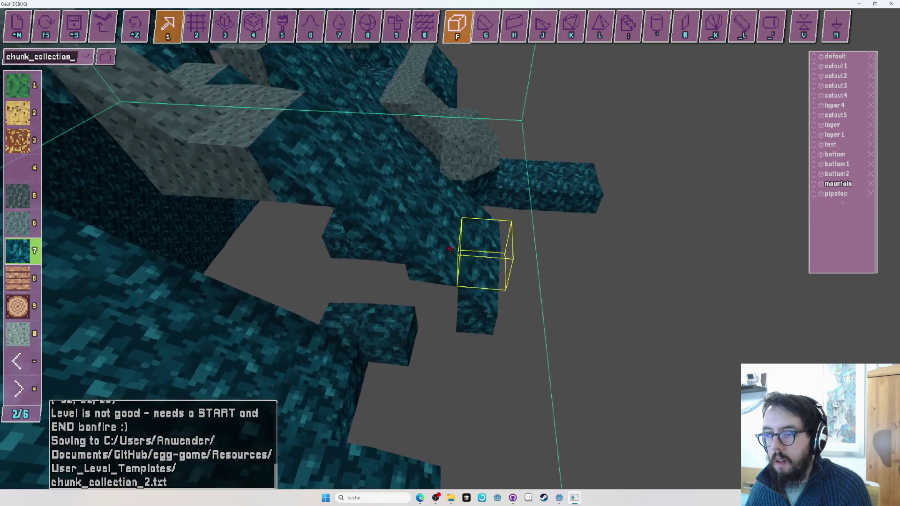
click(450, 248)
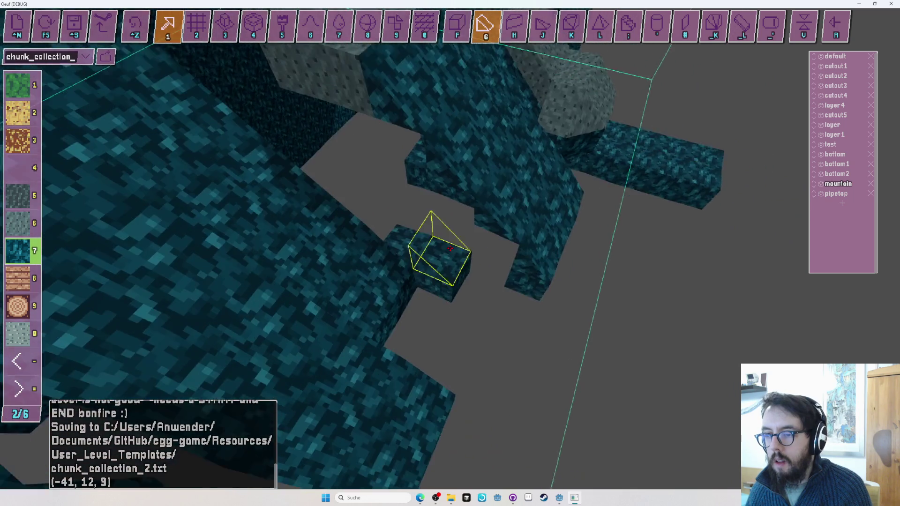
click(450, 248)
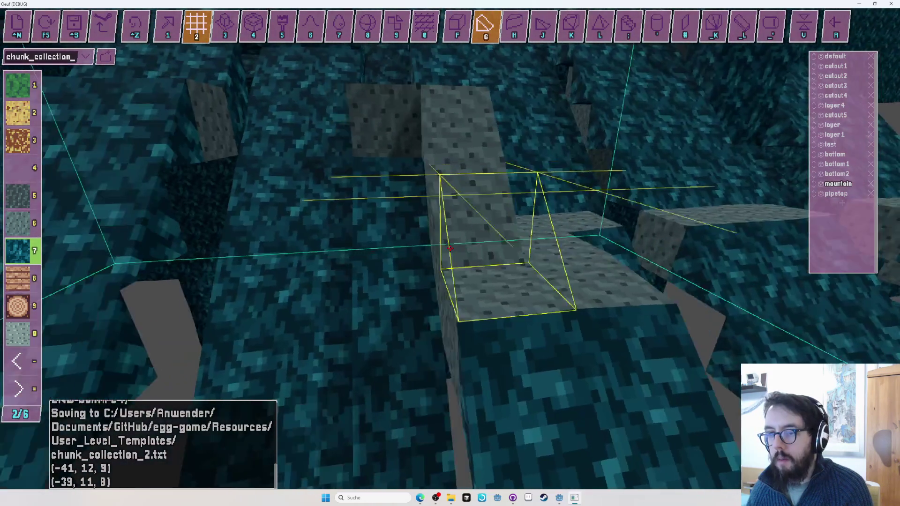
key(ctrl+z)
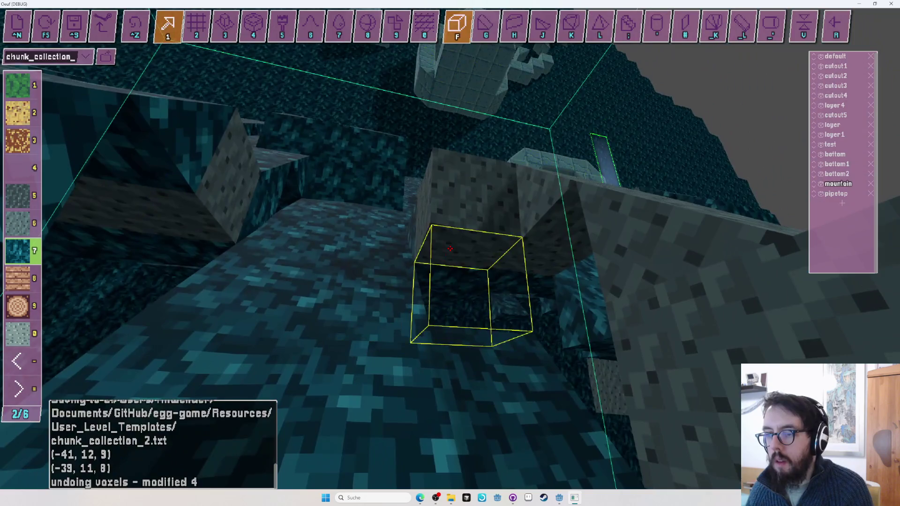
Add a row of five teal cubes under the overhang and start another test run.
click(450, 249)
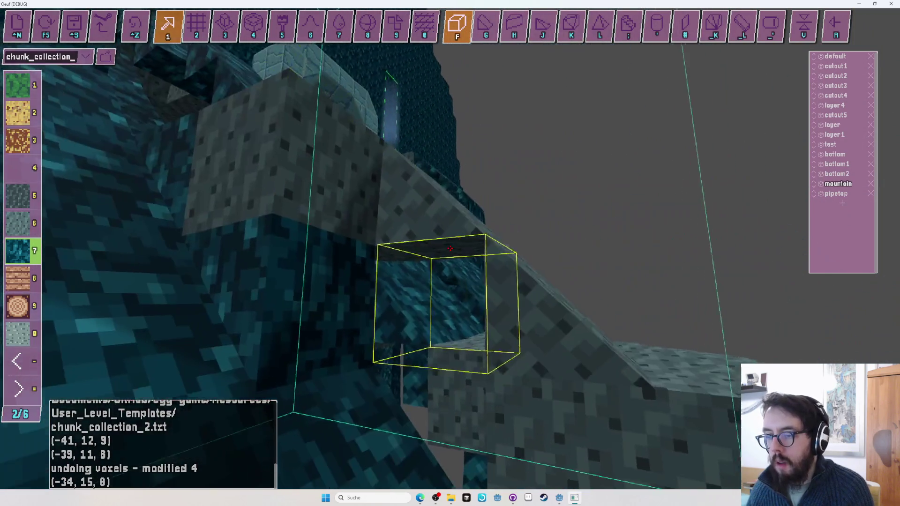
click(450, 248)
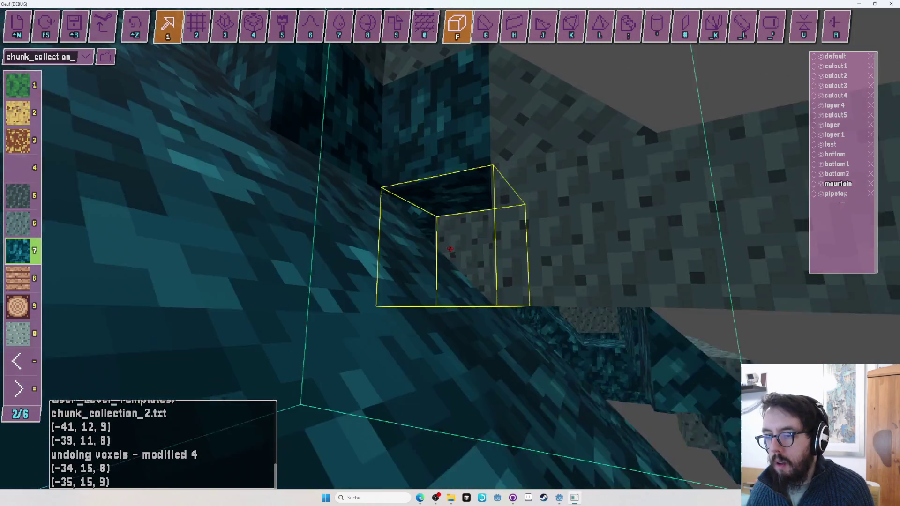
click(450, 249)
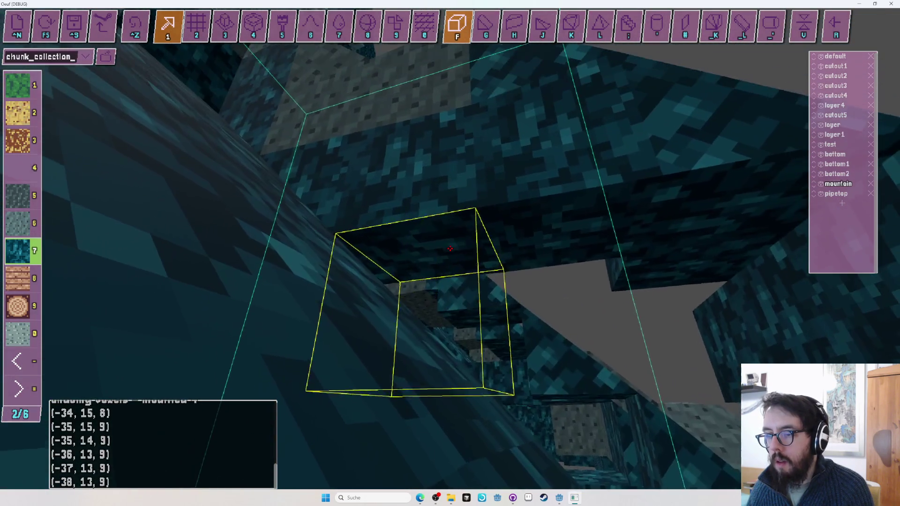
click(450, 248)
click(450, 249)
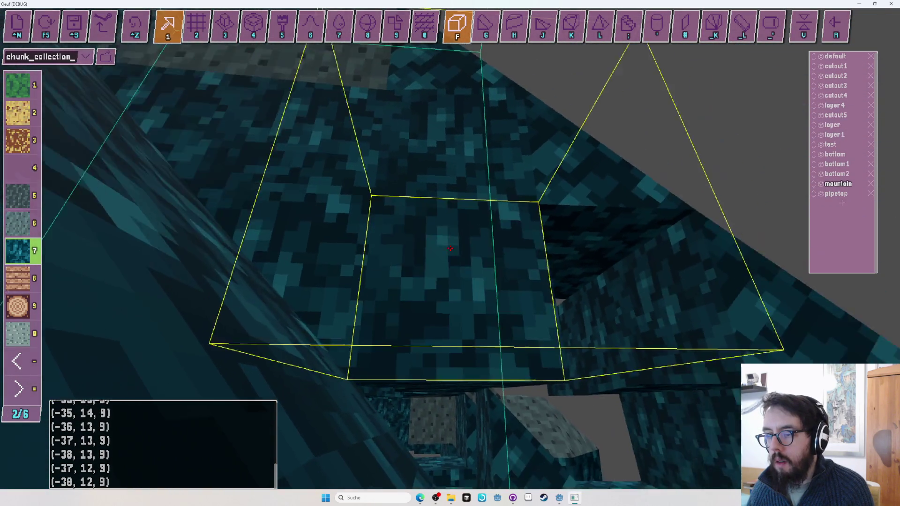
click(450, 249)
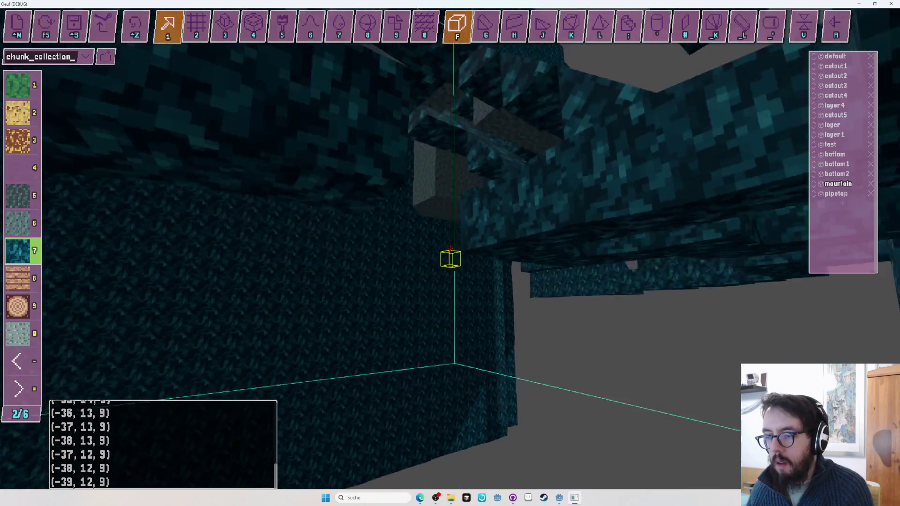
key(2)
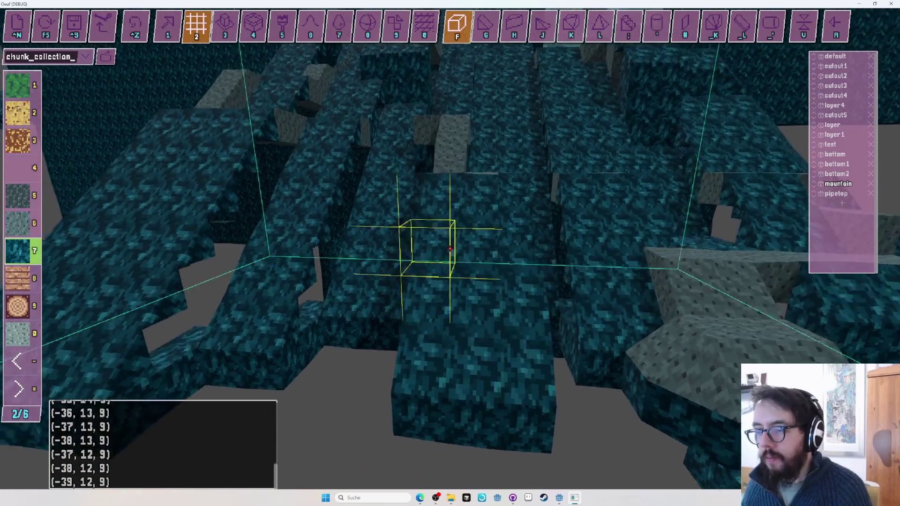
key(Tab)
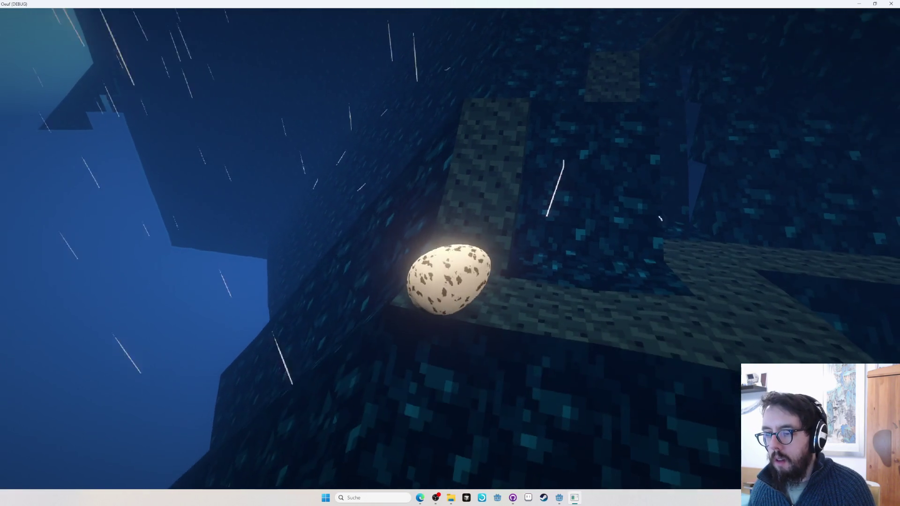
key(Tab)
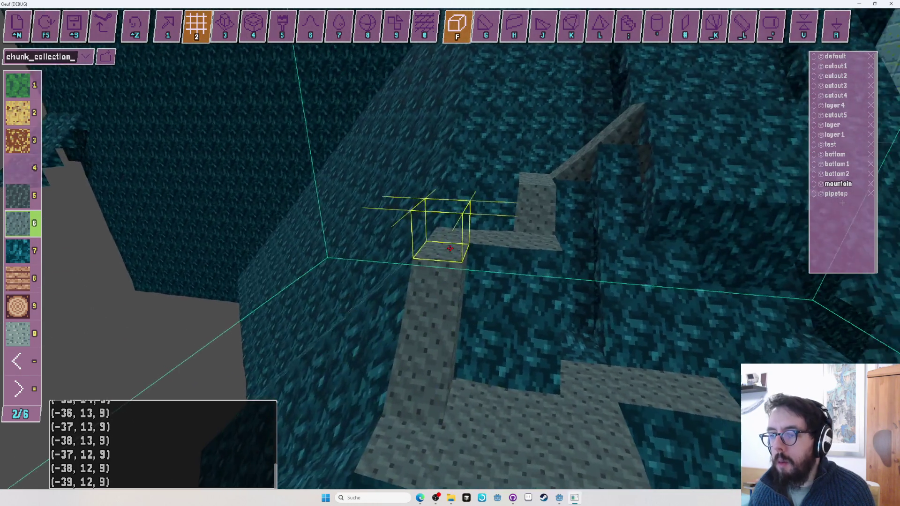
key(ctrl+z)
key(ctrl+z)
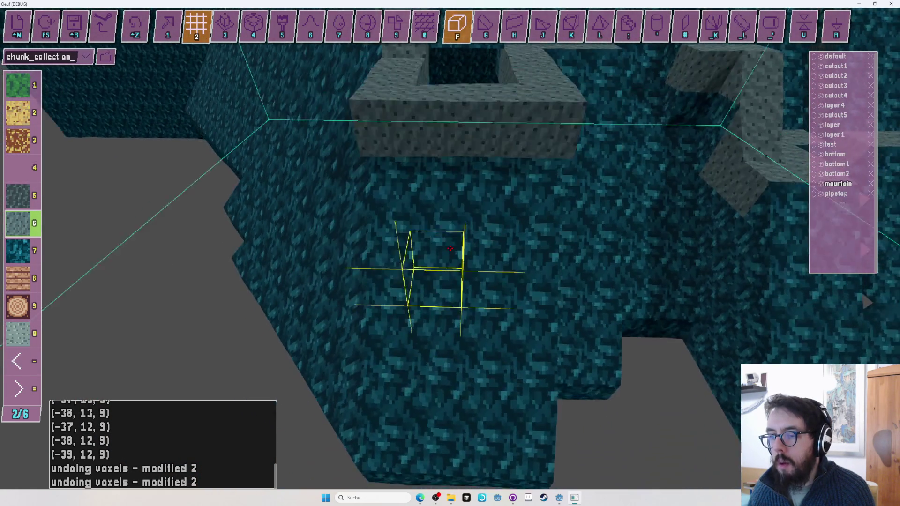
Look over the grey stone ring and undo the 14-voxel batch of edits.
drag(450, 249, 450, 248)
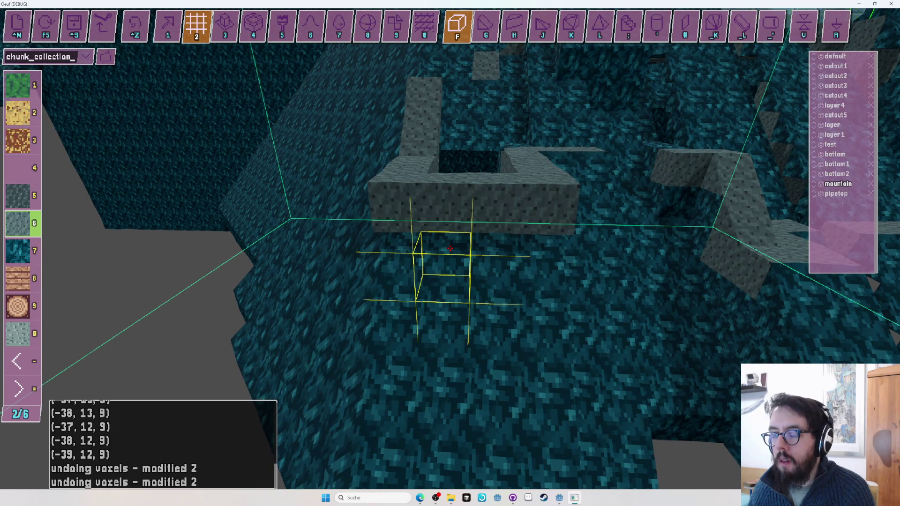
key(g)
drag(449, 249, 450, 248)
key(ctrl+z)
key(equal)
key(1)
key(f)
Undo several single-voxel edits near (-38, 15–16, 0–3), switching between cube, H and K shapes.
key(ctrl+z)
key(ctrl+z)
scroll(450, 248, down, 1)
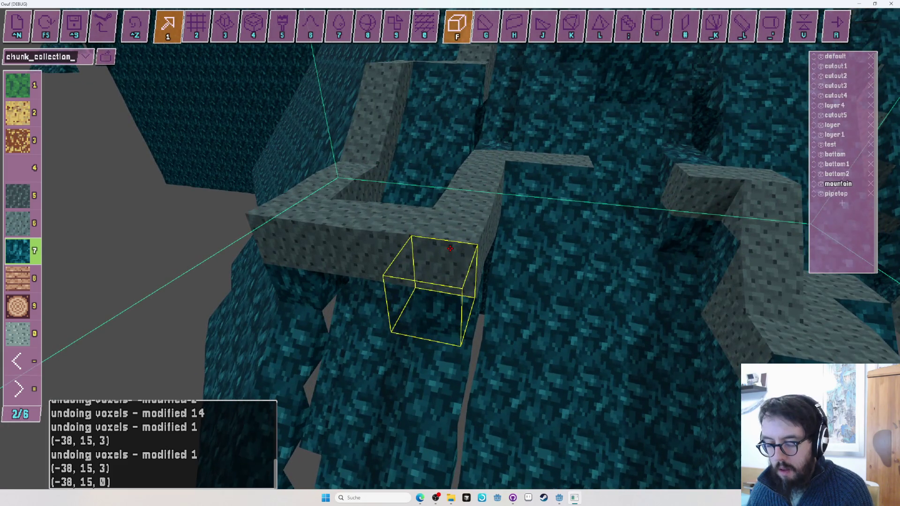
key(h)
key(ctrl+z)
key(f)
key(6)
key(h)
key(f)
key(k)
Place three angled blocks, mostly teal, beside the grey wall at (-38, 16, 1–2).
click(450, 248)
key(ctrl+z)
key(7)
click(450, 249)
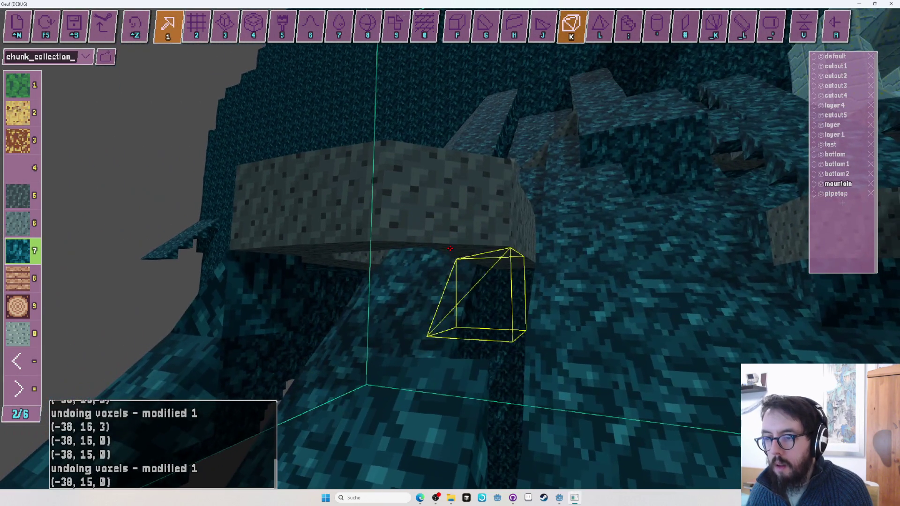
click(449, 249)
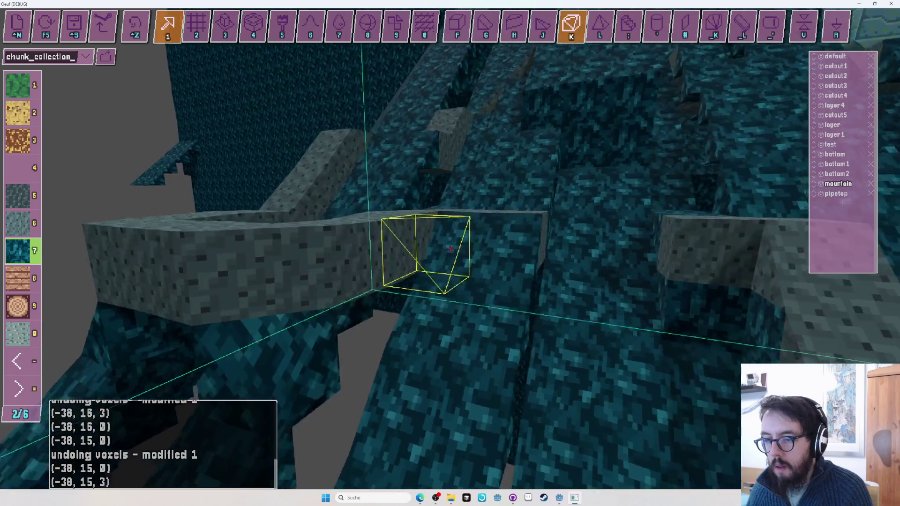
drag(450, 248, 450, 248)
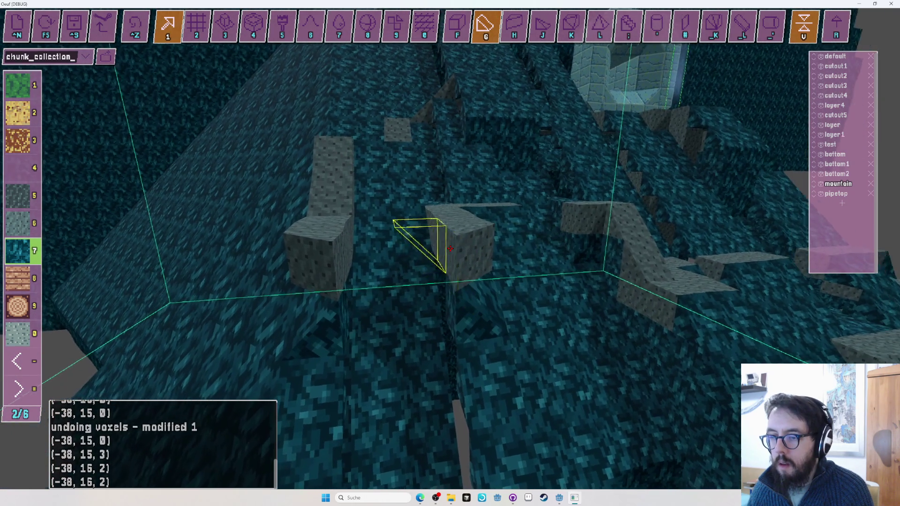
Select a vertically flipped grey H-shape block and start a test run.
key(h)
key(6)
key(v)
drag(450, 249, 450, 249)
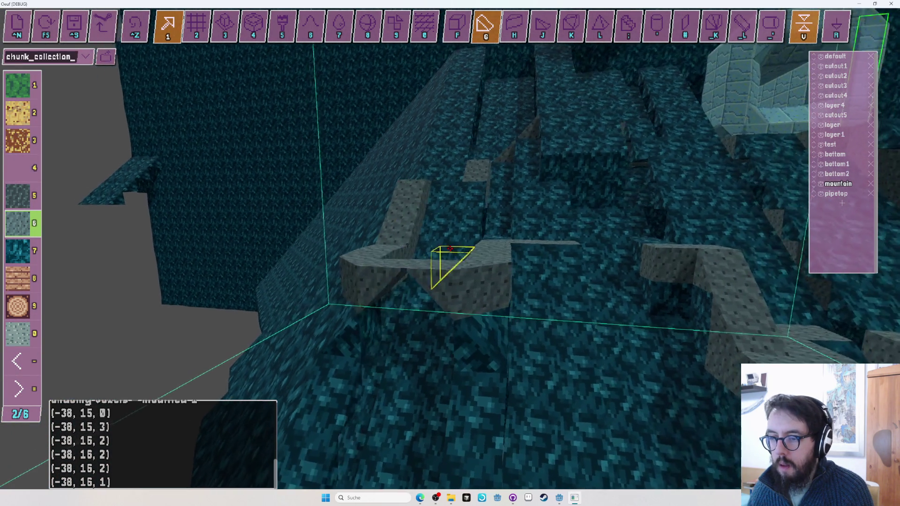
key(F5)
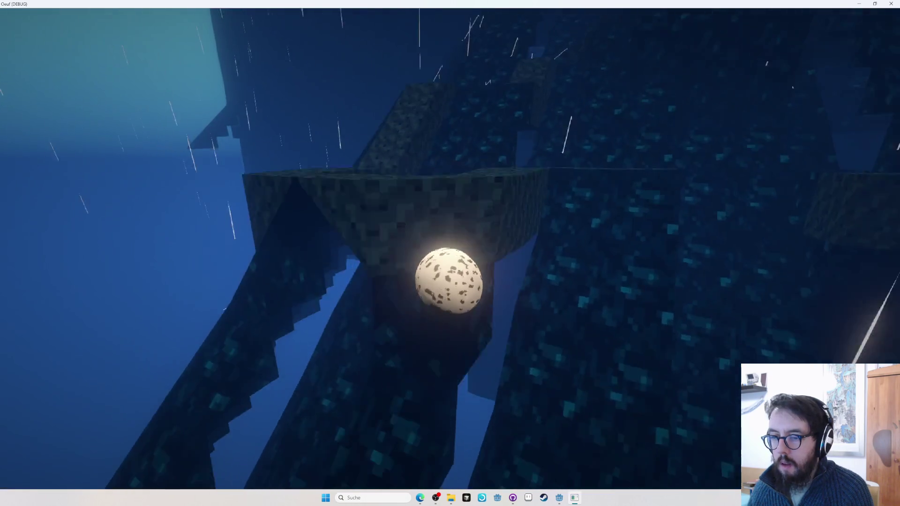
Return to the editor, look down on the stone path, and restart the playtest.
key(Escape)
drag(450, 249, 450, 249)
key(F5)
Roll the egg forward along the stone path through several sections.
key(w)
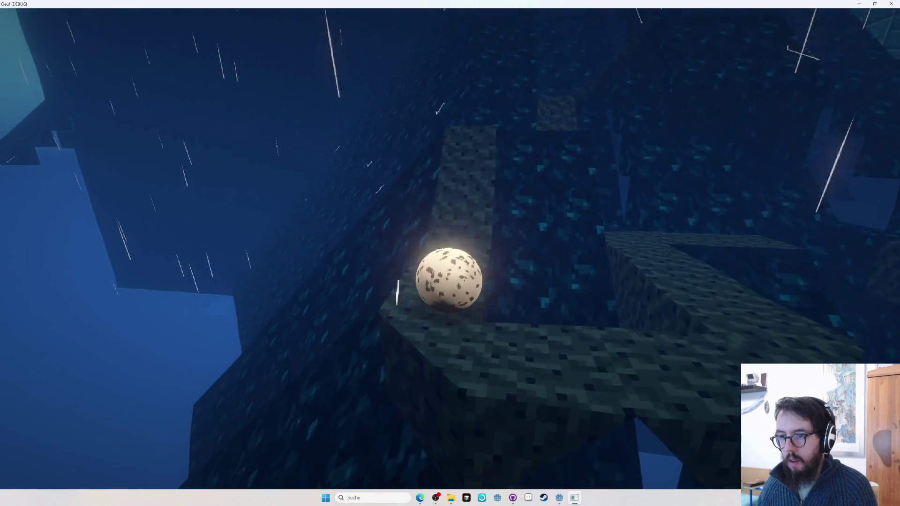
key(w)
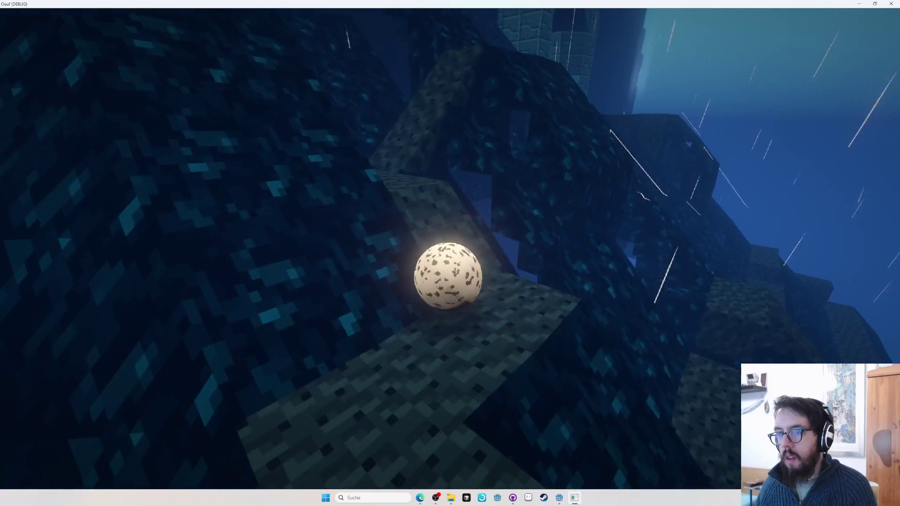
key(w)
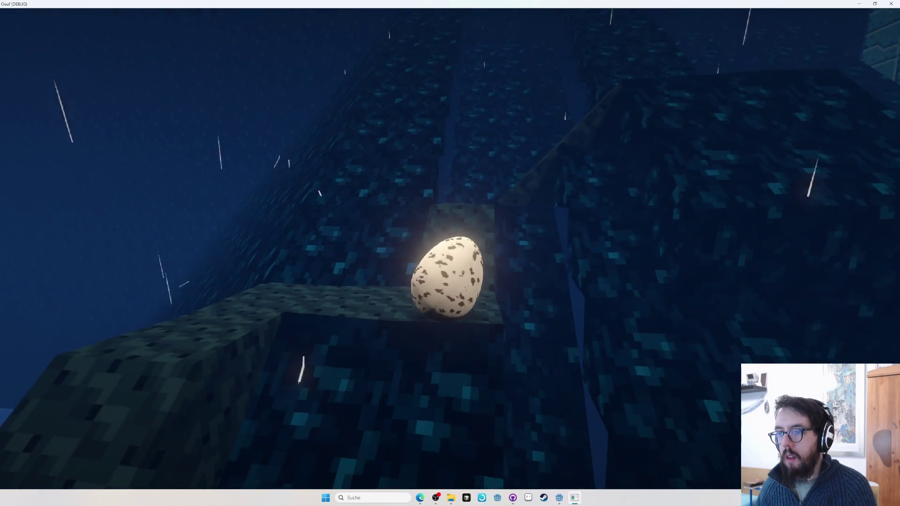
key(w)
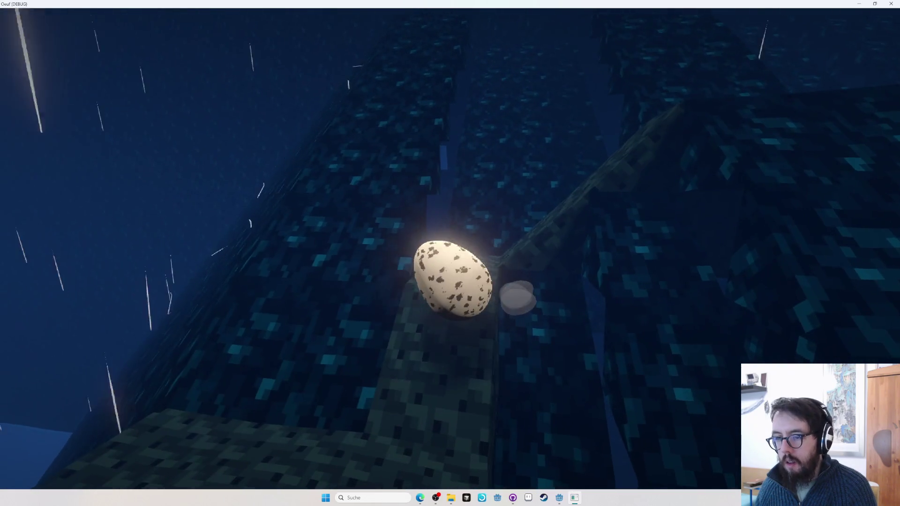
key(w)
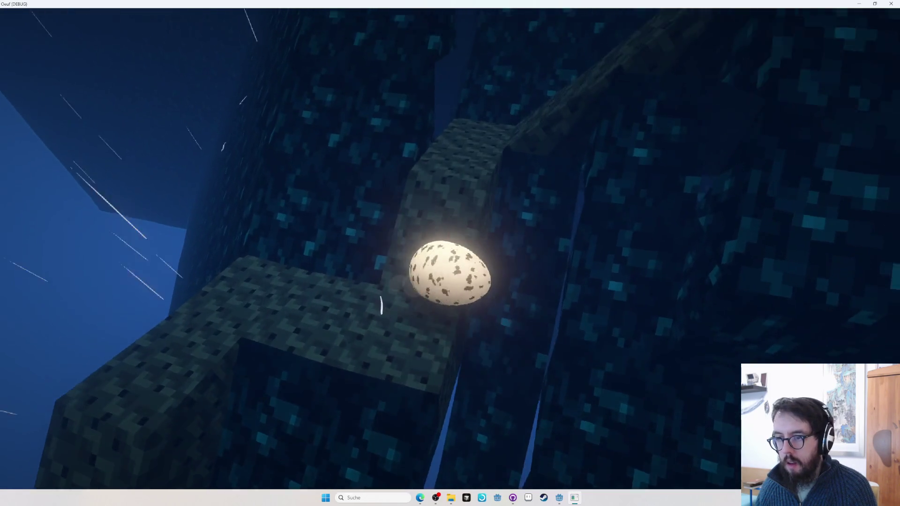
key(w)
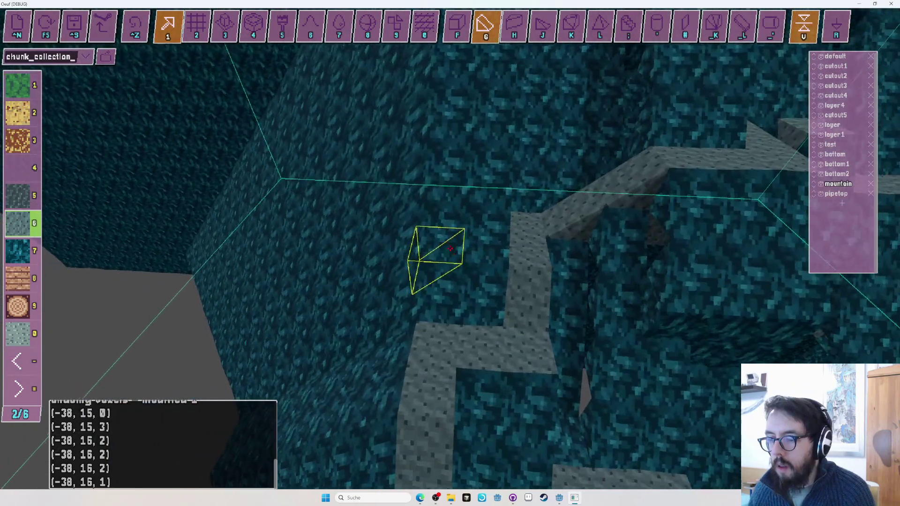
Undo the 18-voxel edit in grid mode, then run a quick playtest and come back.
key(2)
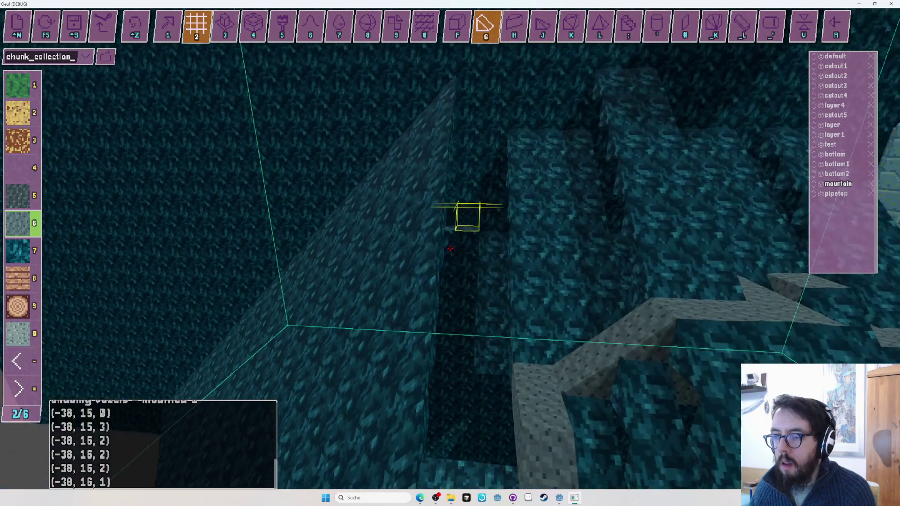
key(ctrl+z)
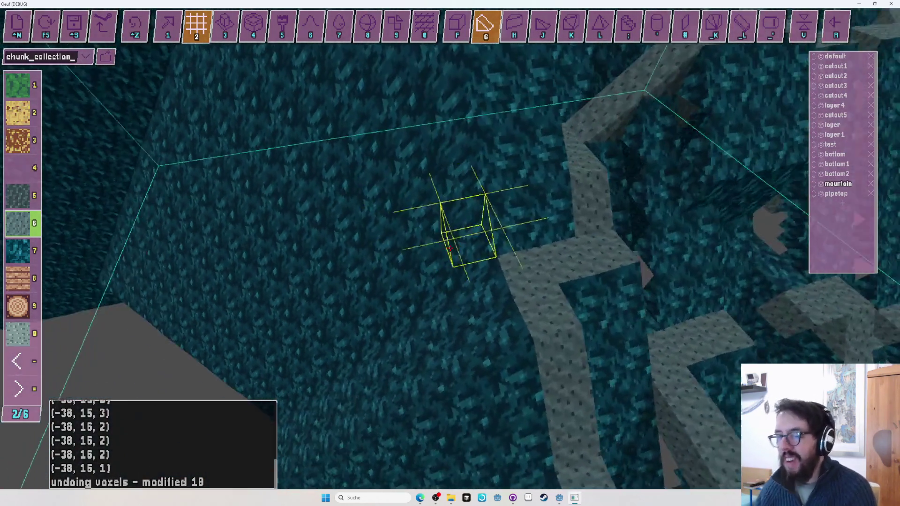
key(1)
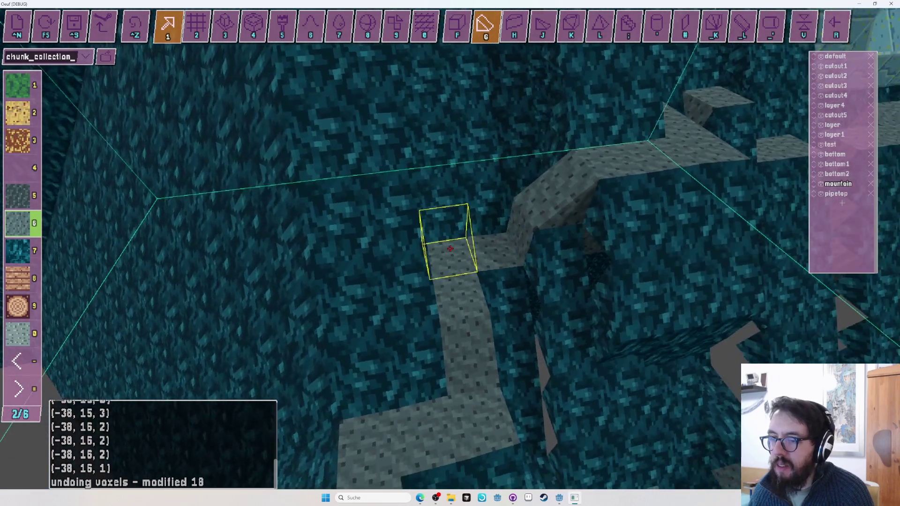
key(F5)
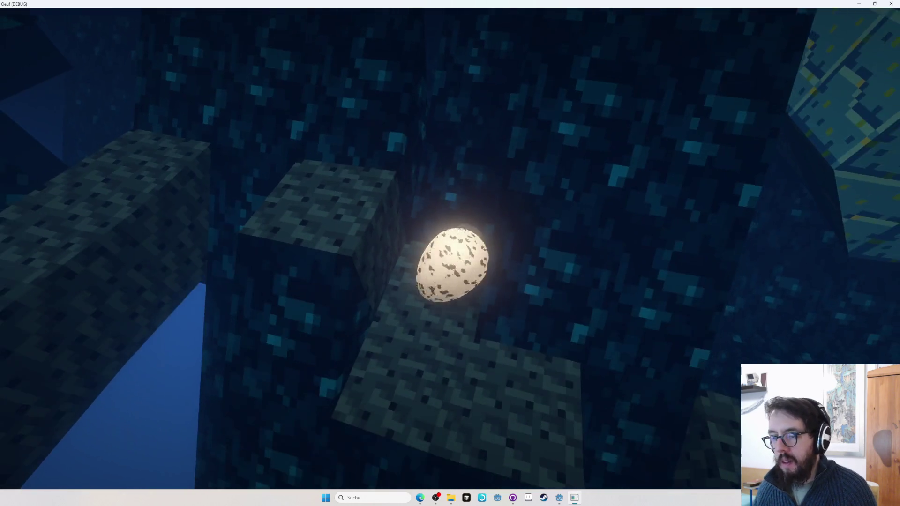
key(Escape)
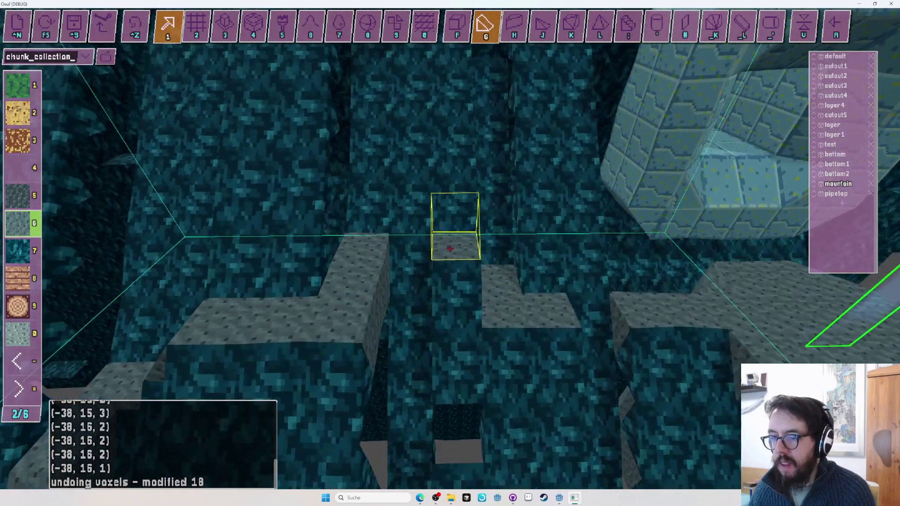
Zoom in and out over the pit to inspect the gaps between the stone path walls.
scroll(450, 249, up, 2)
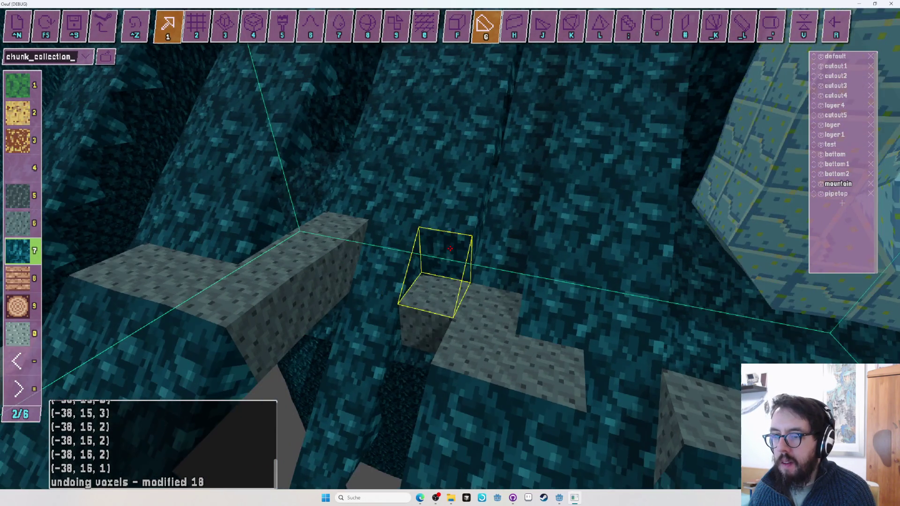
scroll(450, 249, up, 2)
scroll(450, 249, up, 2)
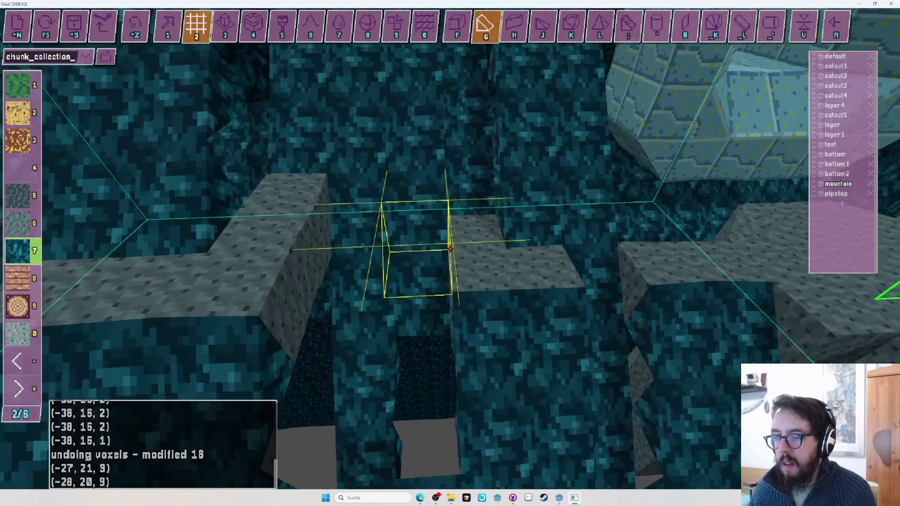
scroll(450, 249, down, 3)
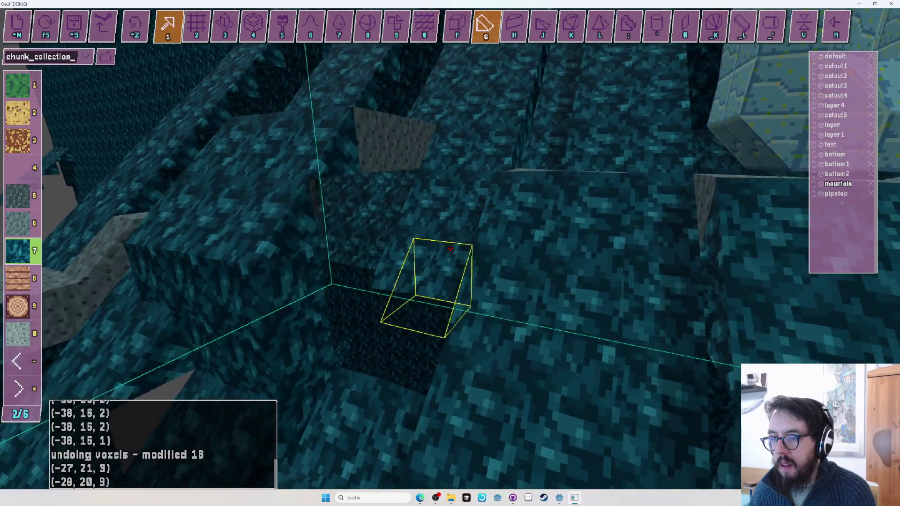
scroll(450, 249, down, 5)
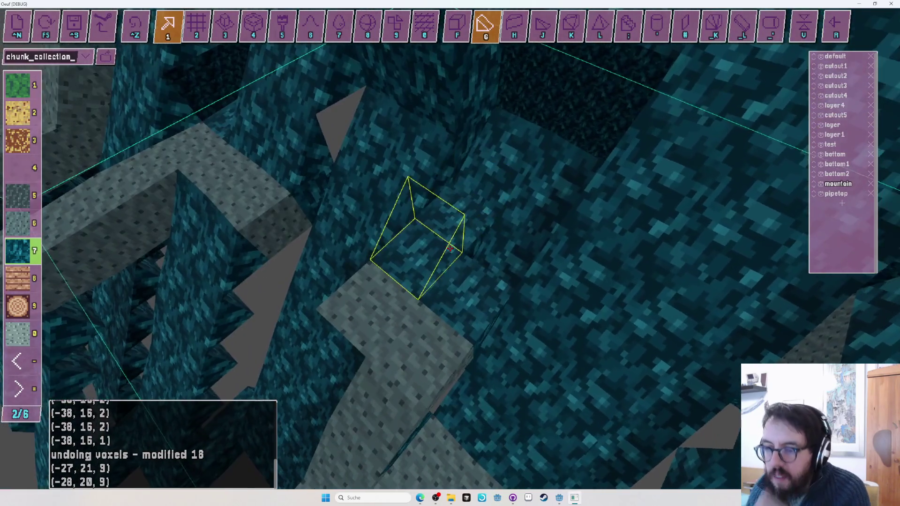
scroll(450, 249, up, 3)
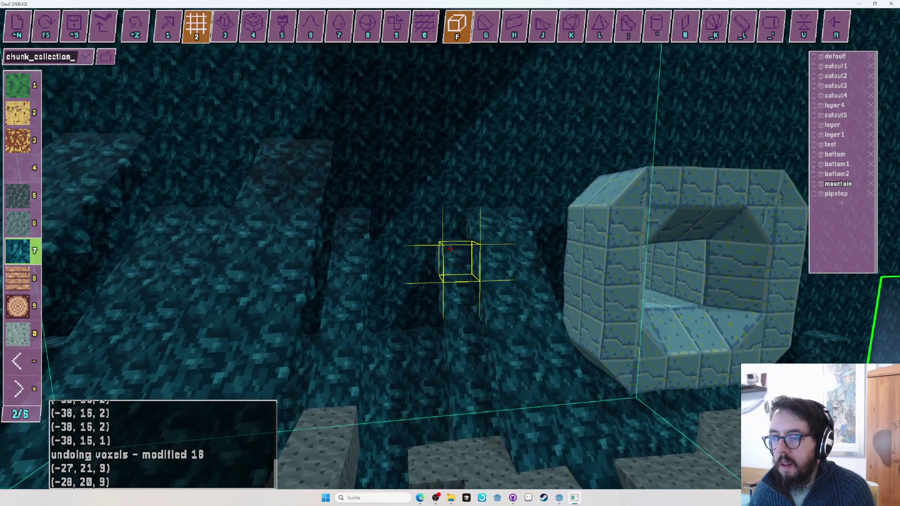
Fly the camera back from the teal wall to overlook the voxel maze.
key(w)
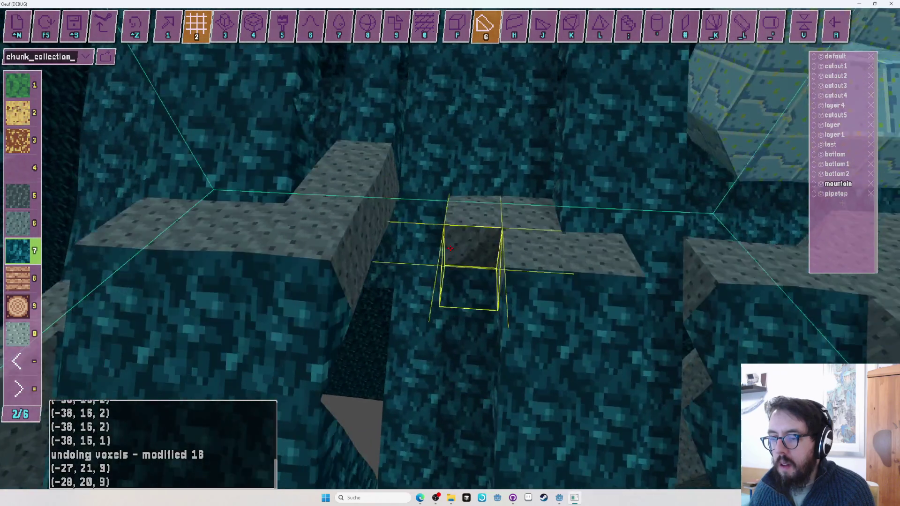
key(w)
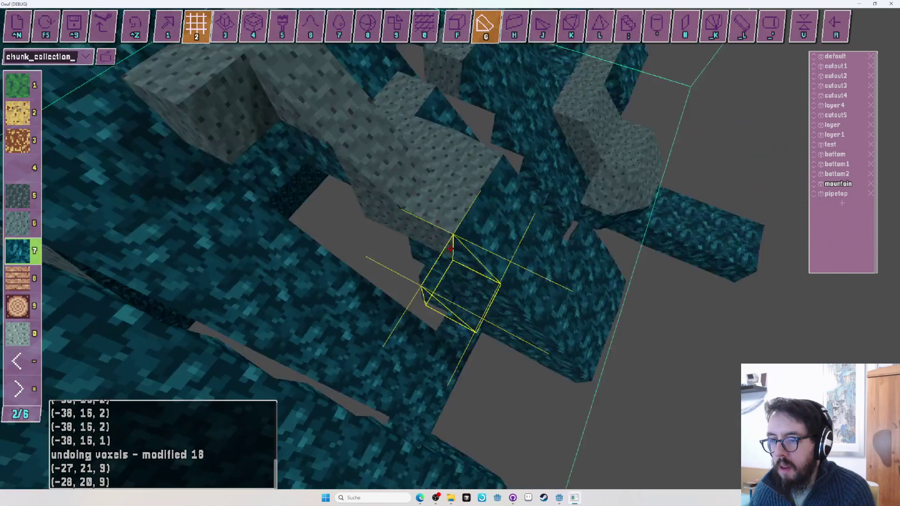
key(s)
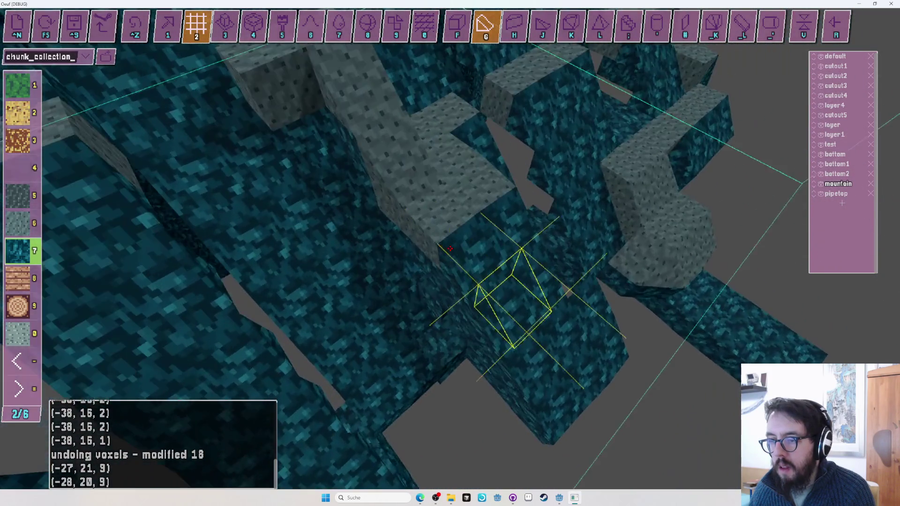
key(s)
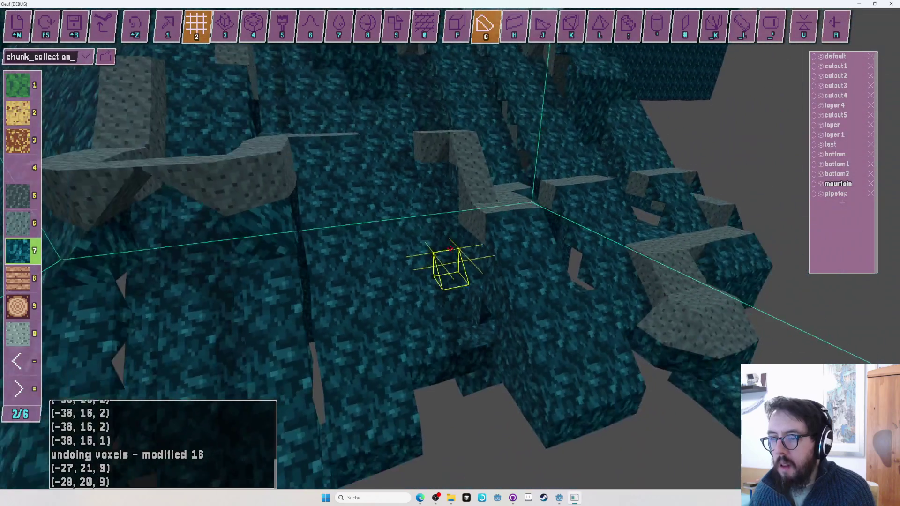
key(s)
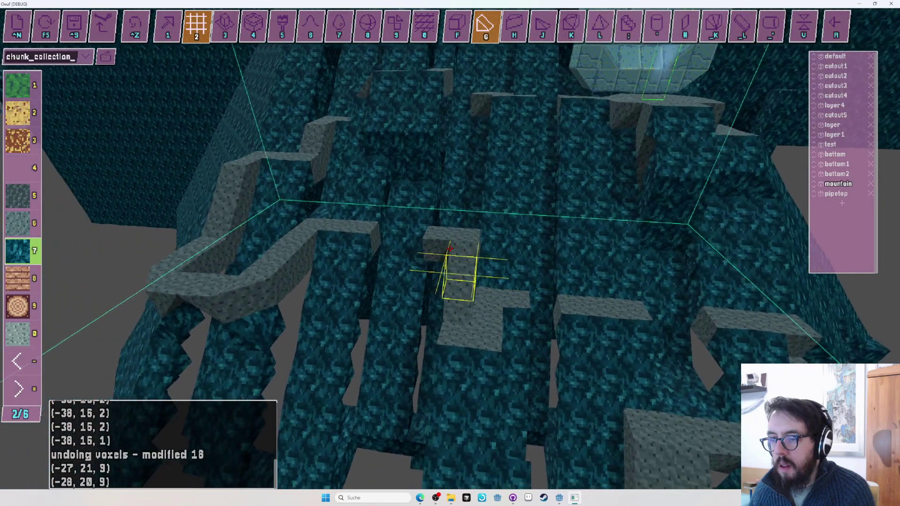
key(s)
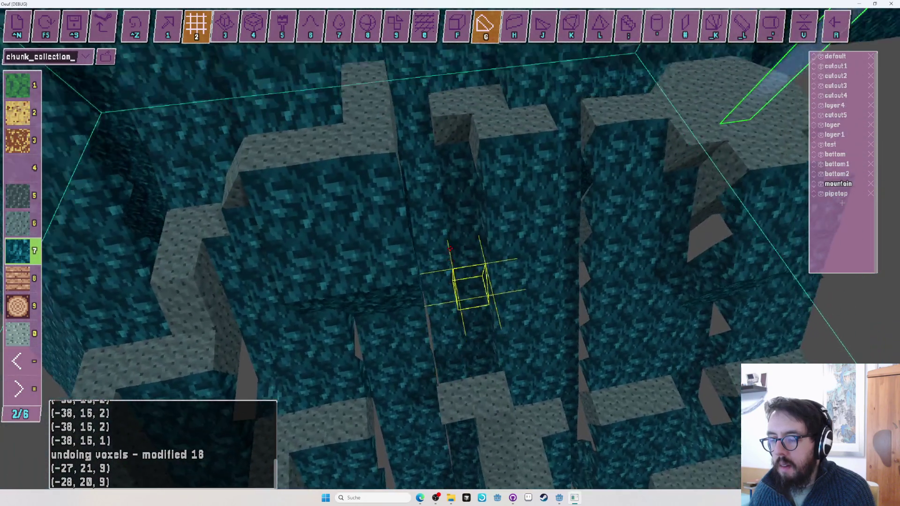
Undo two recent voxel edits while surveying the maze from above.
key(ctrl+z)
key(ctrl+z)
key(ctrl+z)
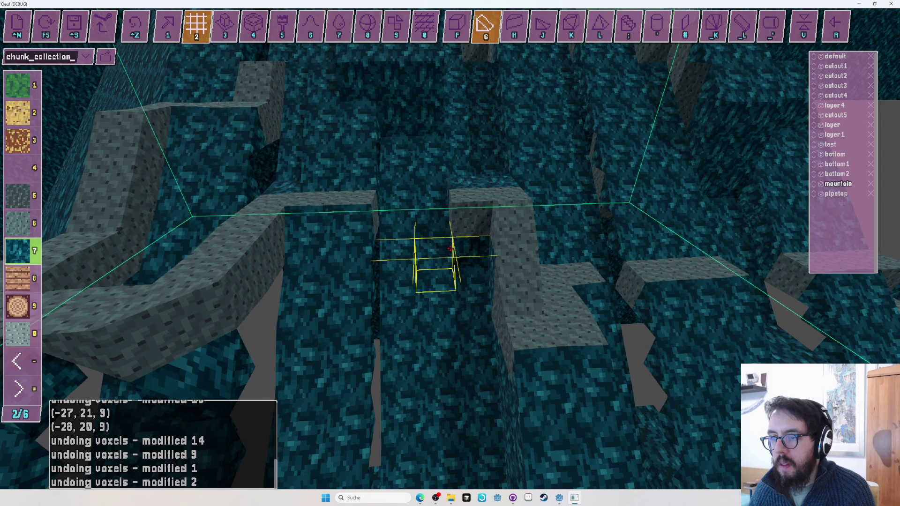
key(s)
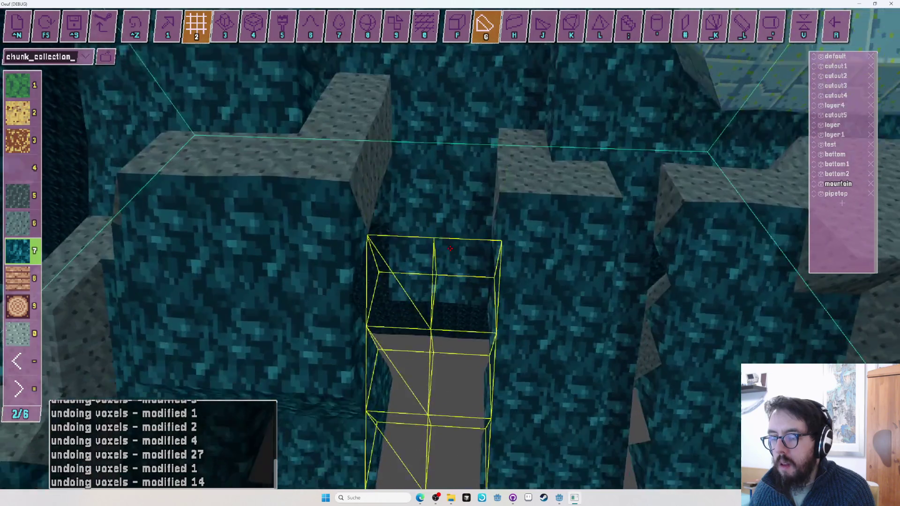
key(ctrl+z)
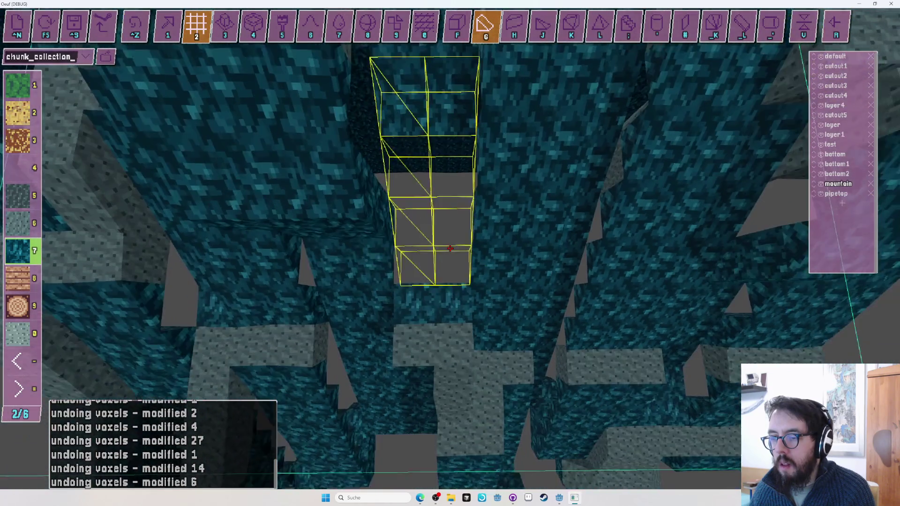
scroll(451, 248, up, 5)
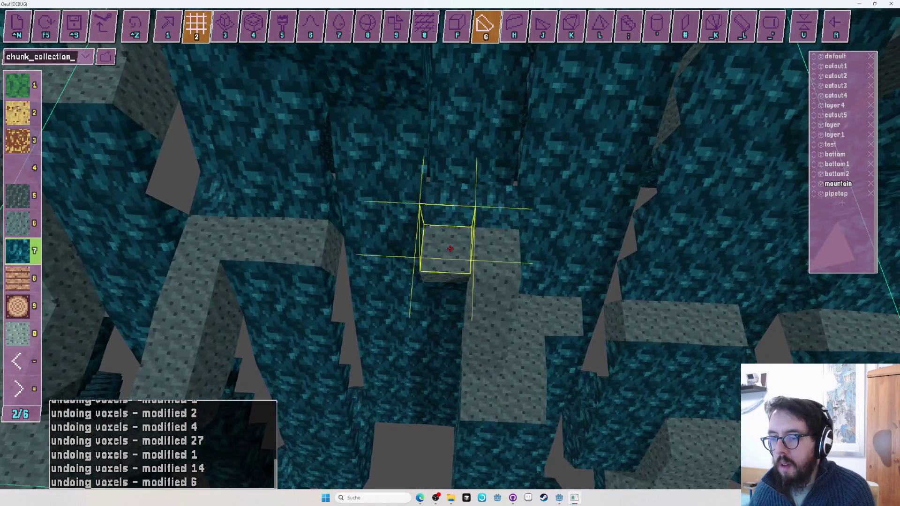
scroll(450, 249, down, 5)
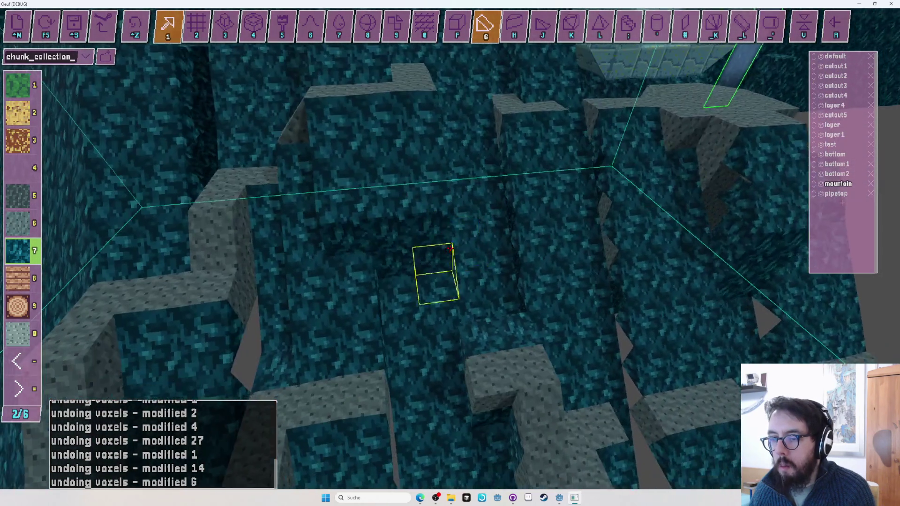
scroll(450, 249, up, 2)
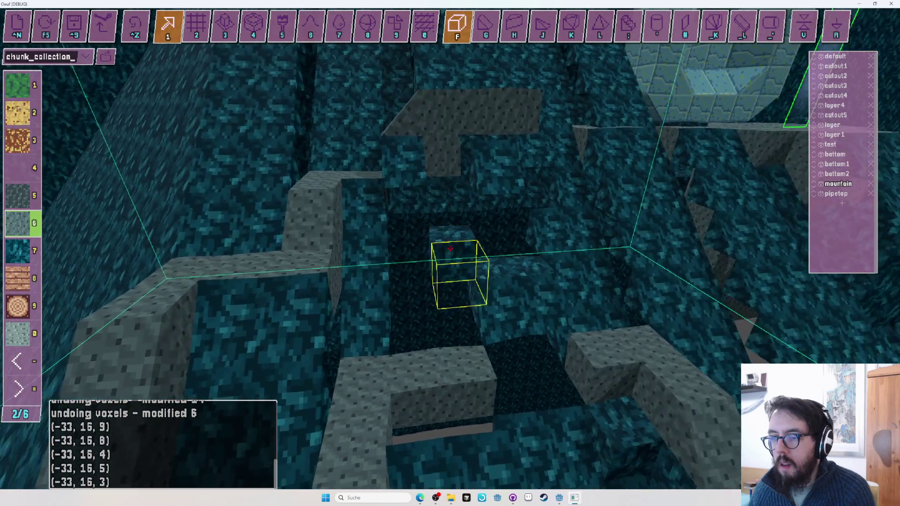
Select teal material 7 and the slope shape, and undo two more edits to reopen the hole.
key(g)
key(7)
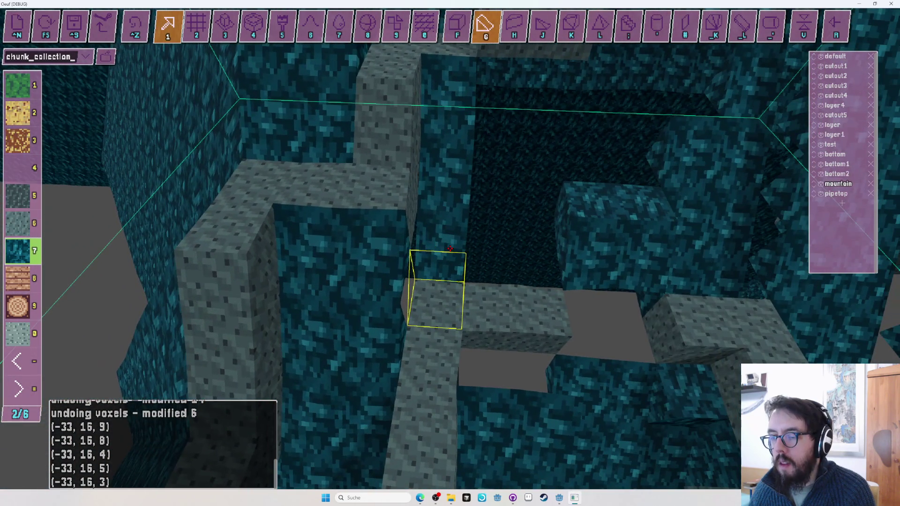
key(ctrl+z)
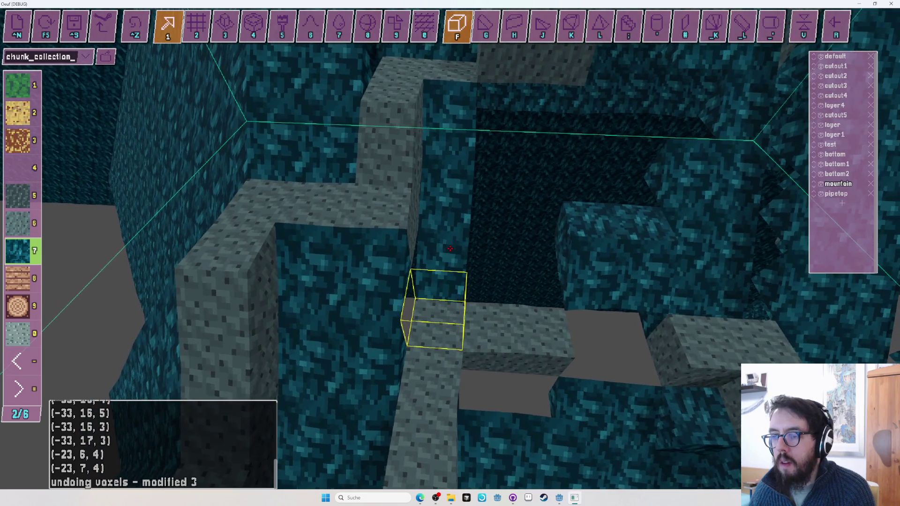
key(g)
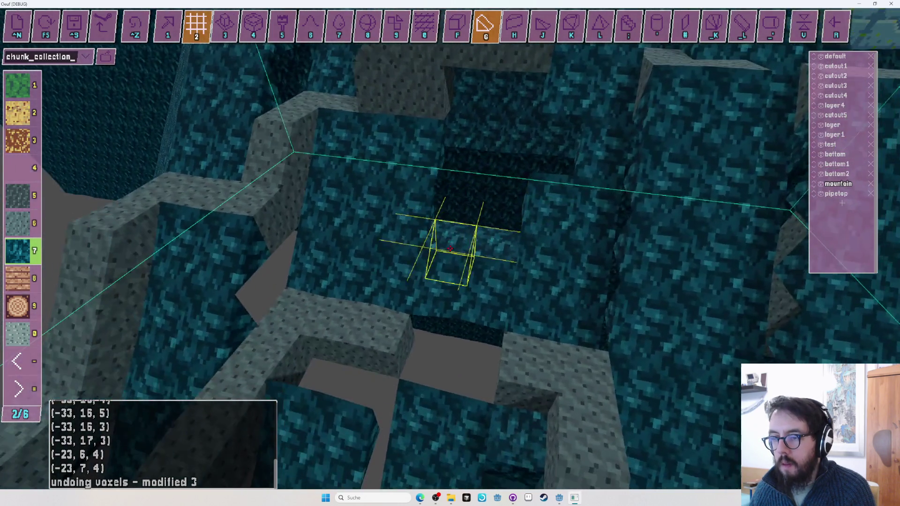
key(ctrl+z)
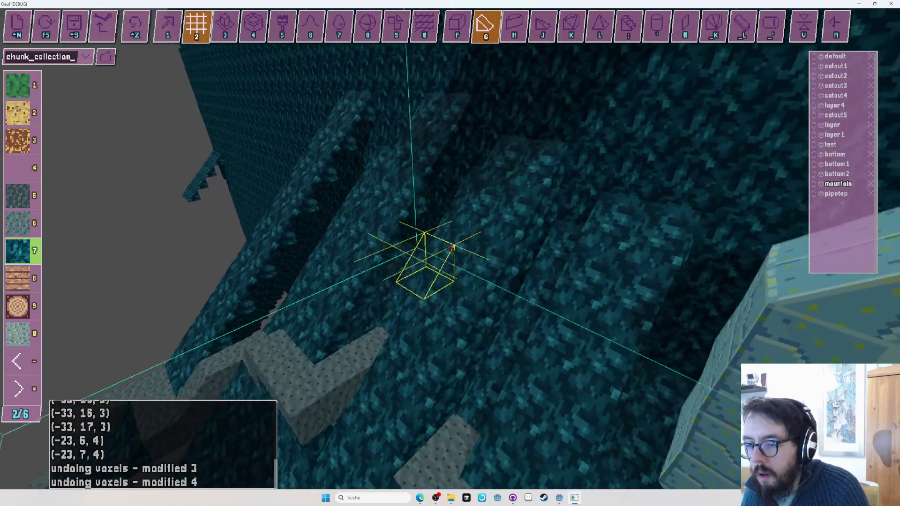
Switch to voxel column placement and start a play test showing the egg at Checkpoint1.
key(1)
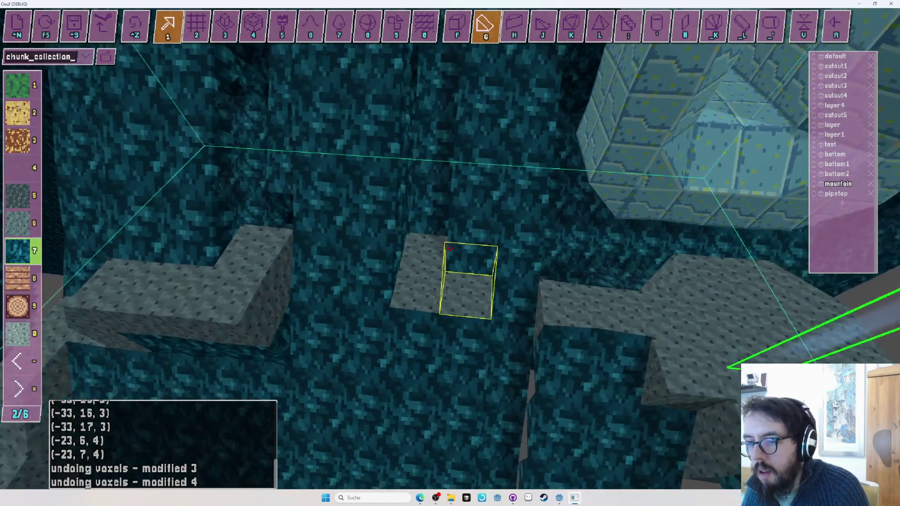
key(2)
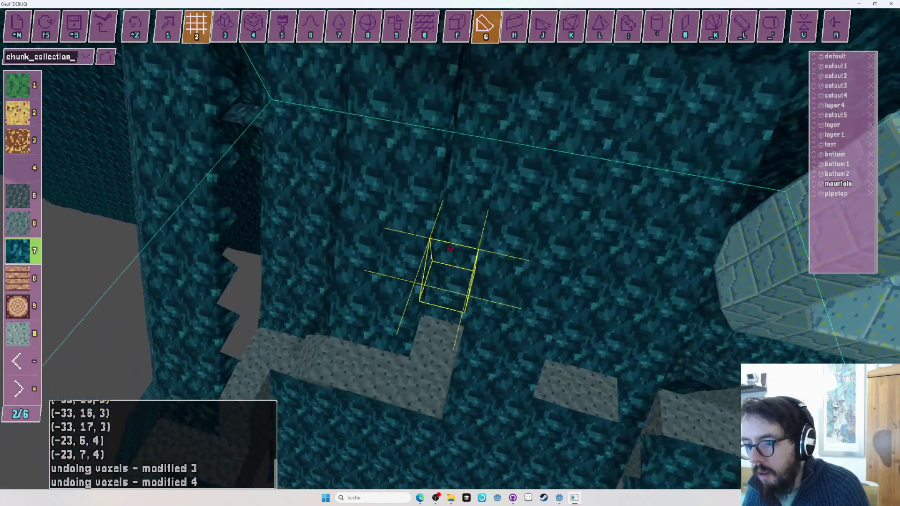
key(Tab)
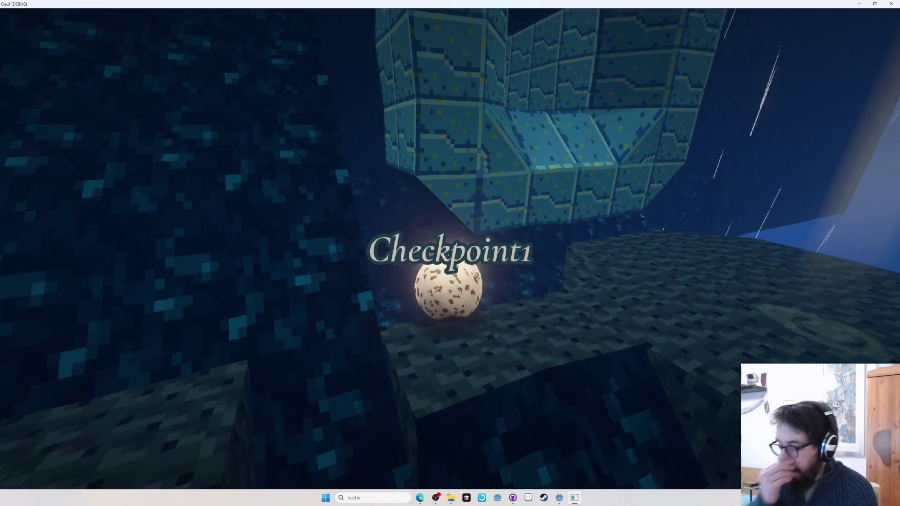
Exit the play test back to the voxel editor.
key(Tab)
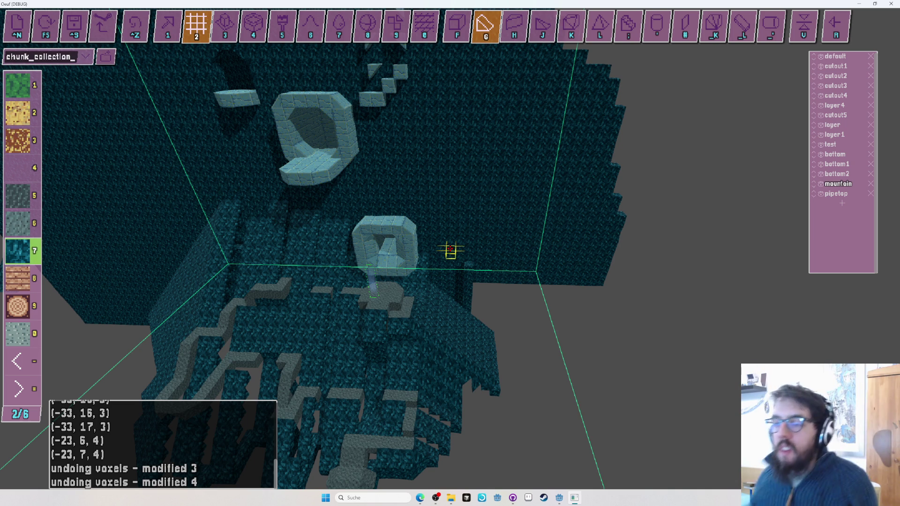
Orbit toward the teal wall, trying cube, slope and curved shapes, and fly toward the floor.
drag(450, 251, 450, 249)
key(f)
key(g)
key(f)
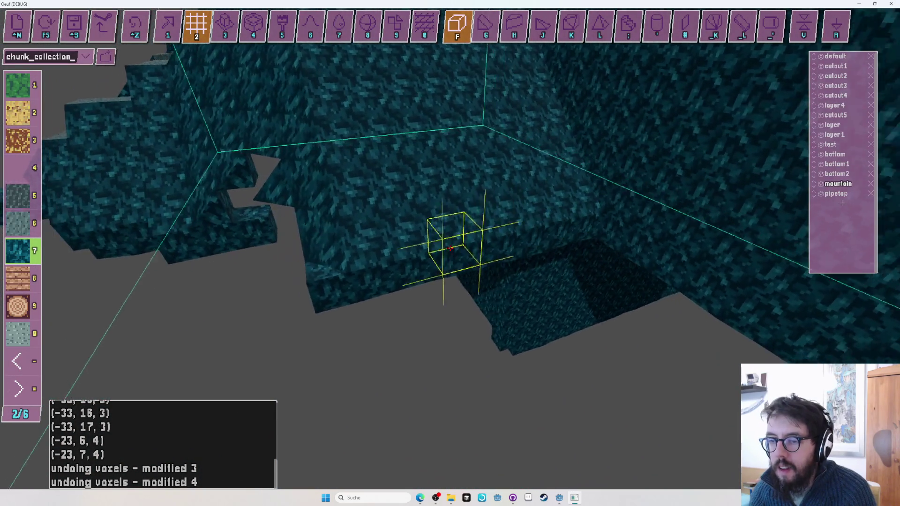
drag(450, 249, 449, 249)
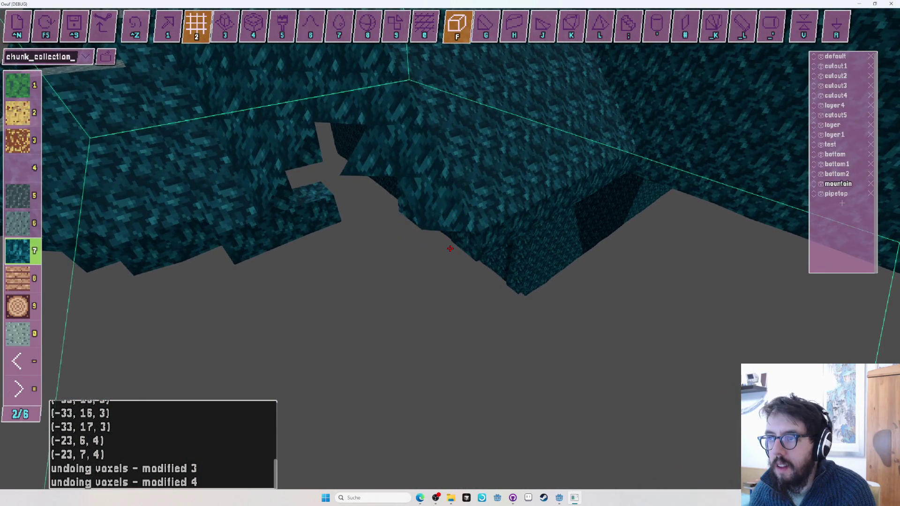
key(h)
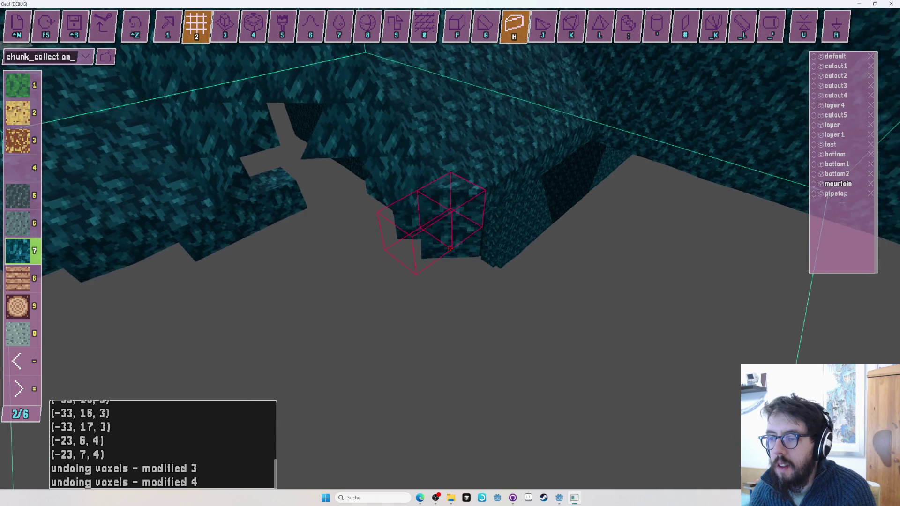
key(f)
drag(450, 249, 450, 248)
key(w)
Place three beveled cube voxels beneath the overhang.
key(w)
Choose the pyramid shape, undo the last placement, and place three voxels under the overhang.
key(j)
key(ctrl+z)
key(1)
click(450, 249)
click(450, 248)
click(450, 249)
key(k)
click(450, 249)
click(450, 248)
click(450, 248)
Pick the pyramid shape and add voxels along the overhang's lower edge.
key(j)
key(w)
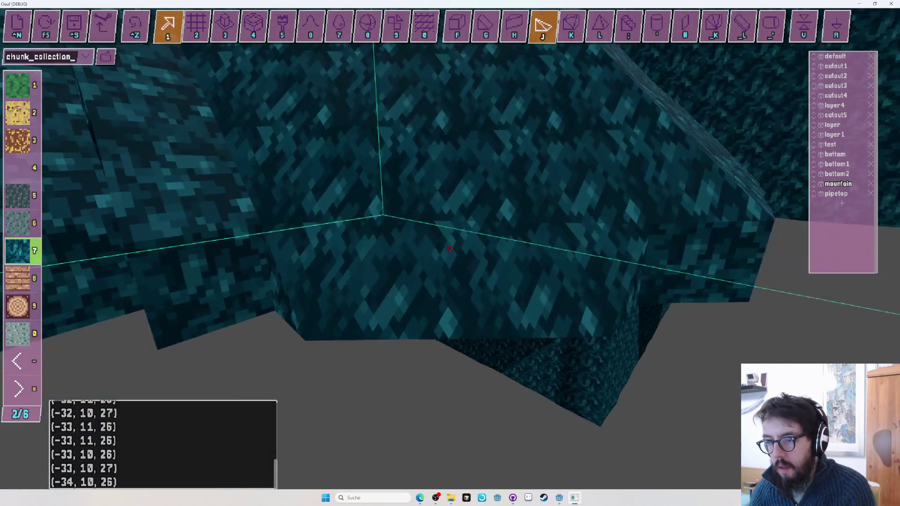
key(w)
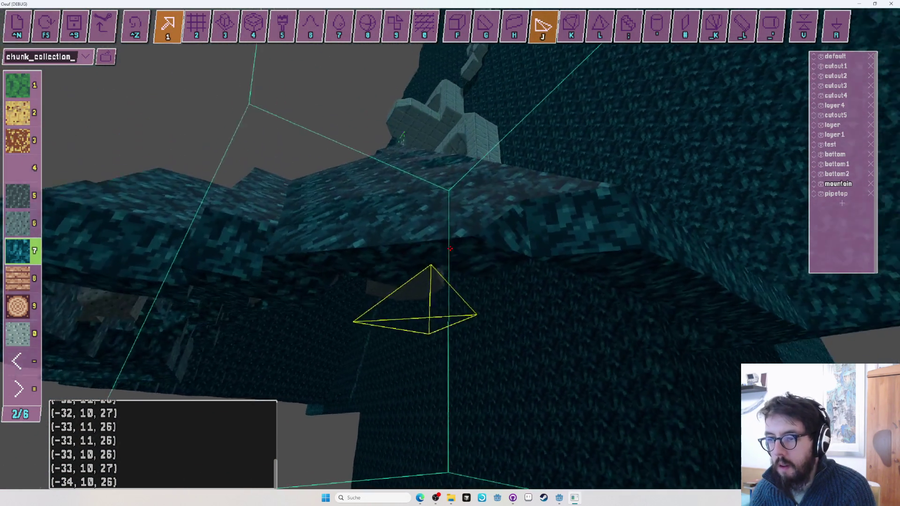
key(w)
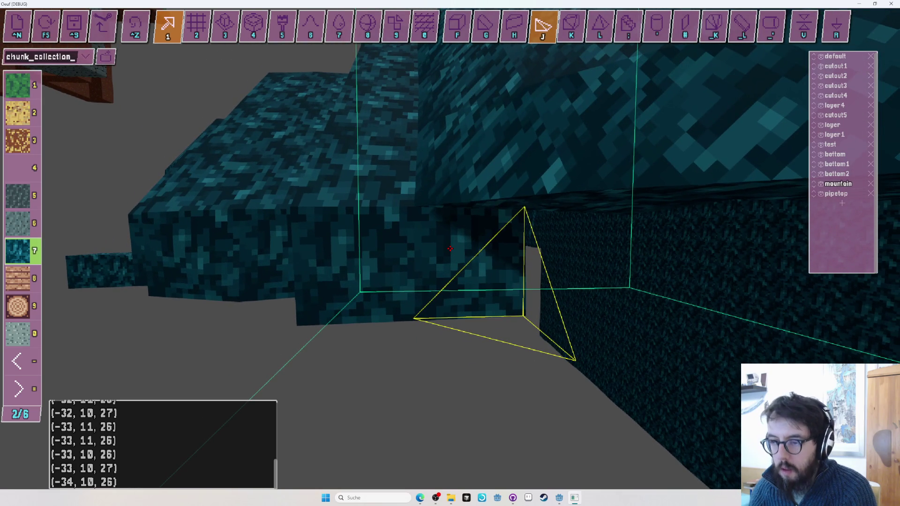
key(w)
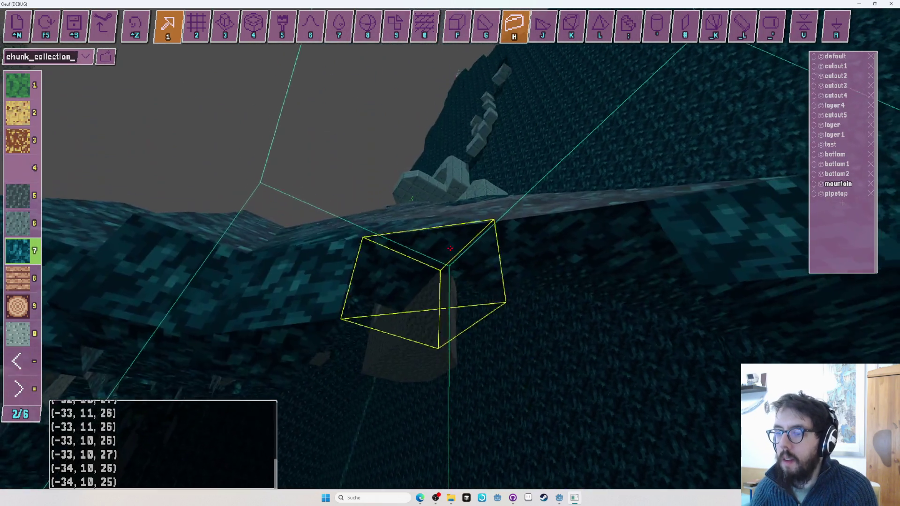
key(w)
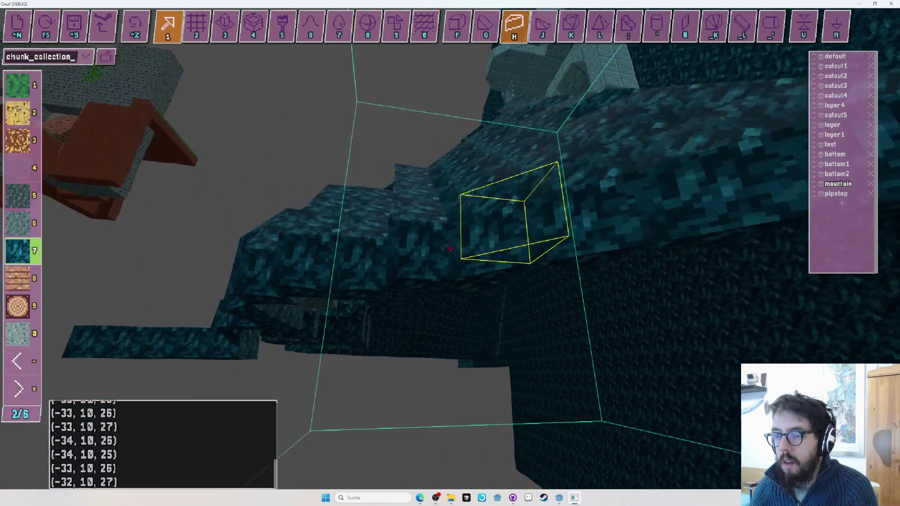
Fly through the cave to view the rocky ledges from new angles.
key(w)
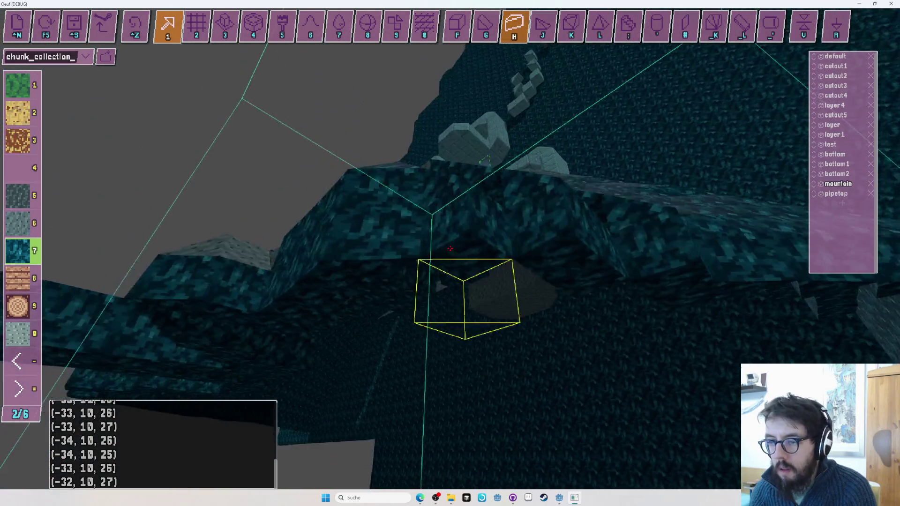
key(w)
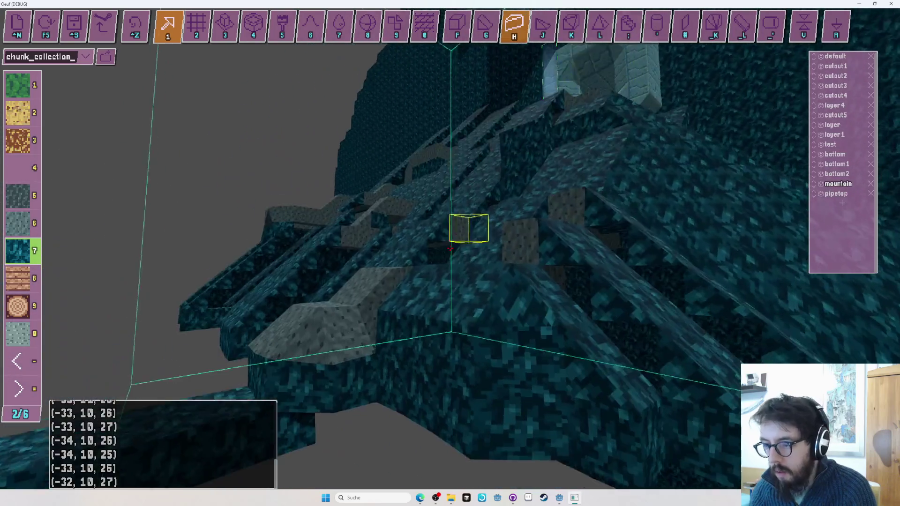
key(w)
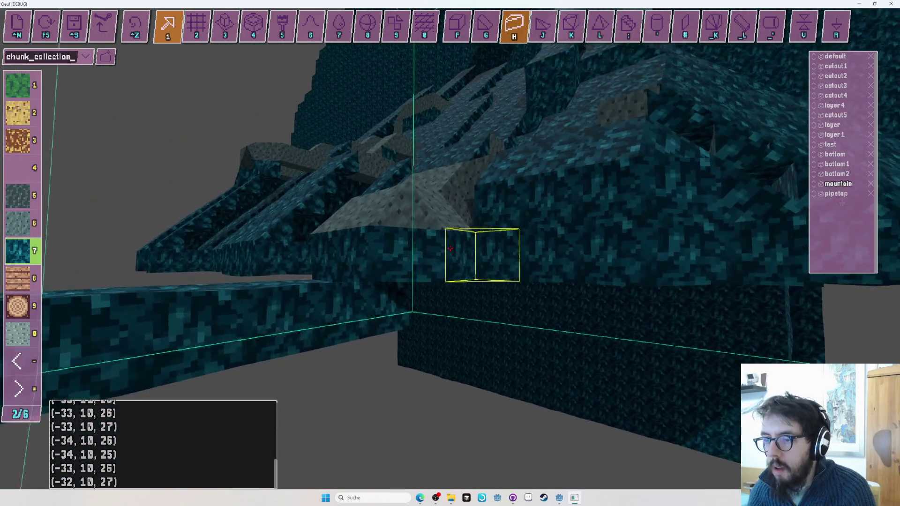
key(w)
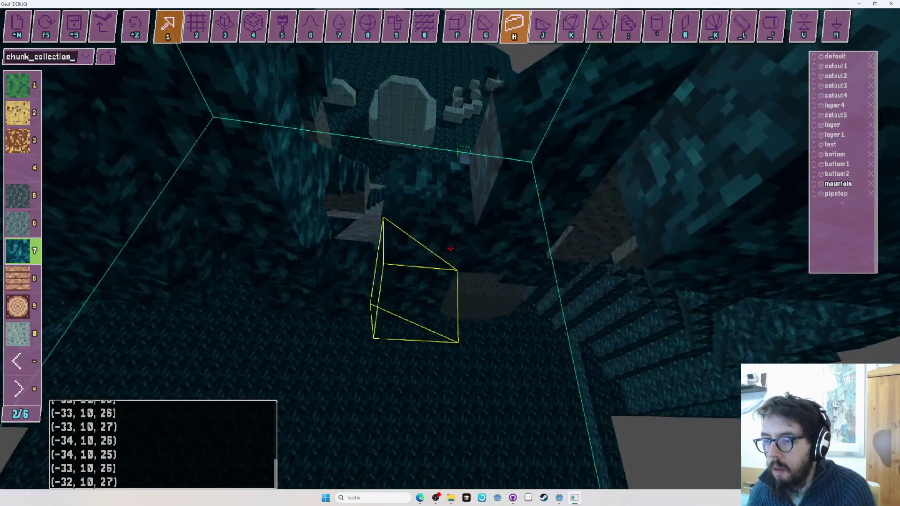
key(w)
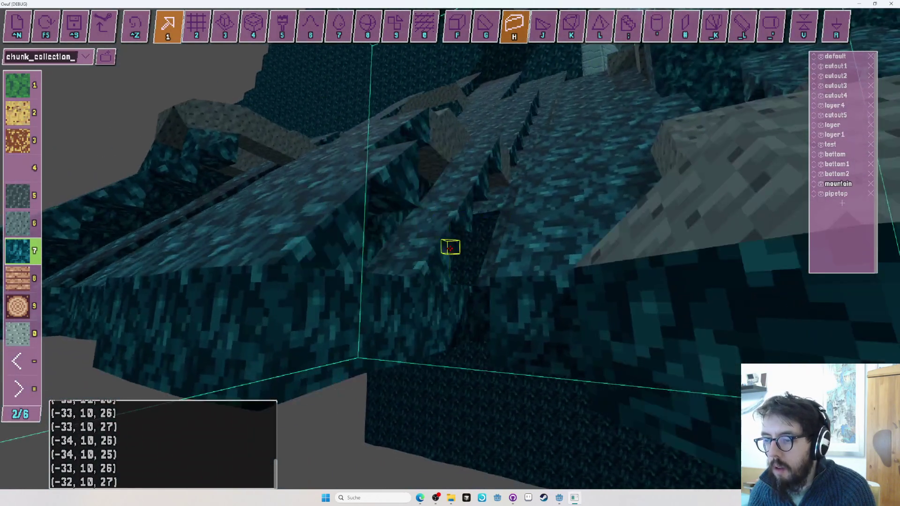
key(s)
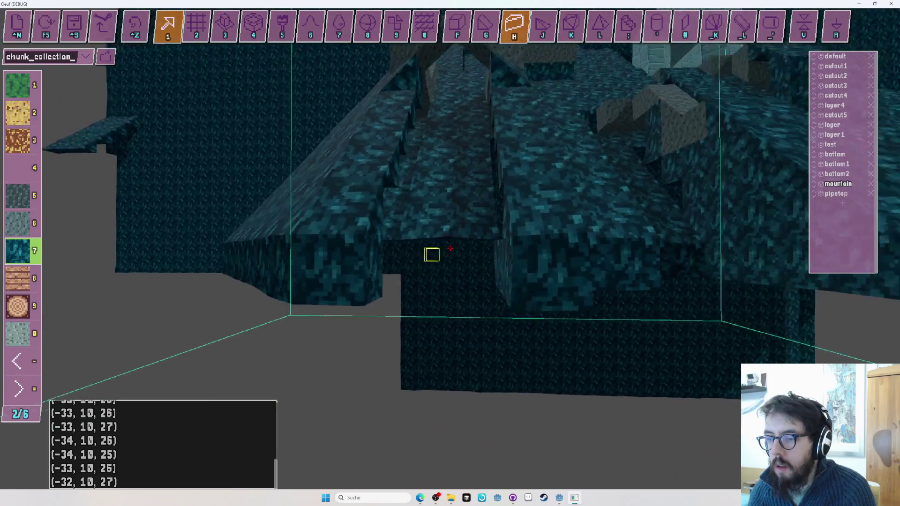
Switch to the cube shape and start the extrude tool for a row of voxels.
key(f)
key(2)
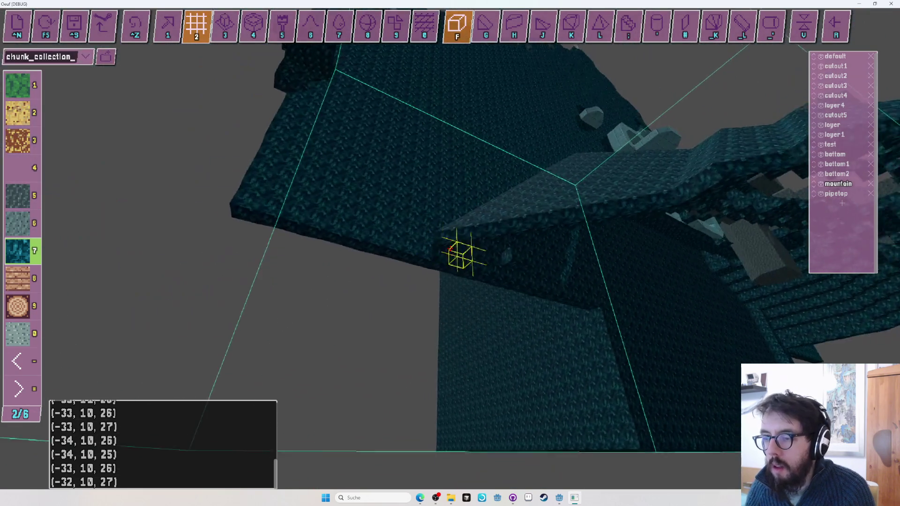
key(3)
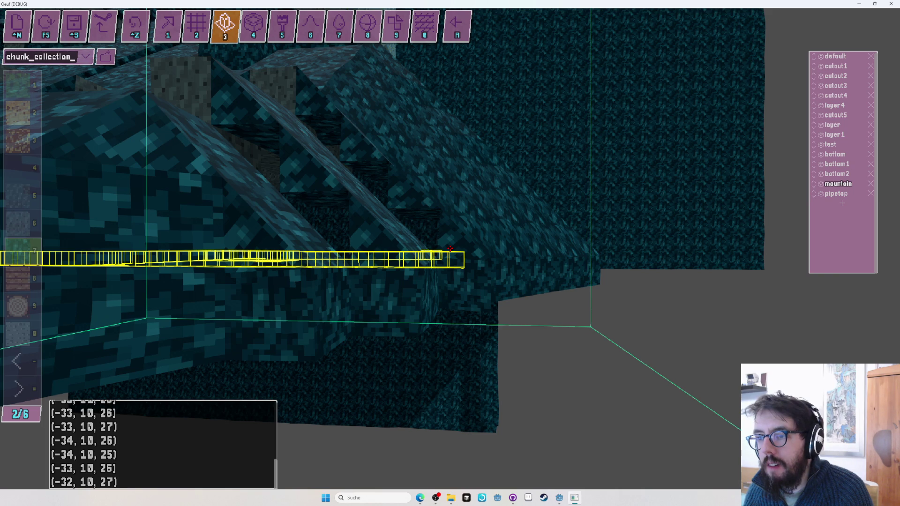
key(alt+Tab)
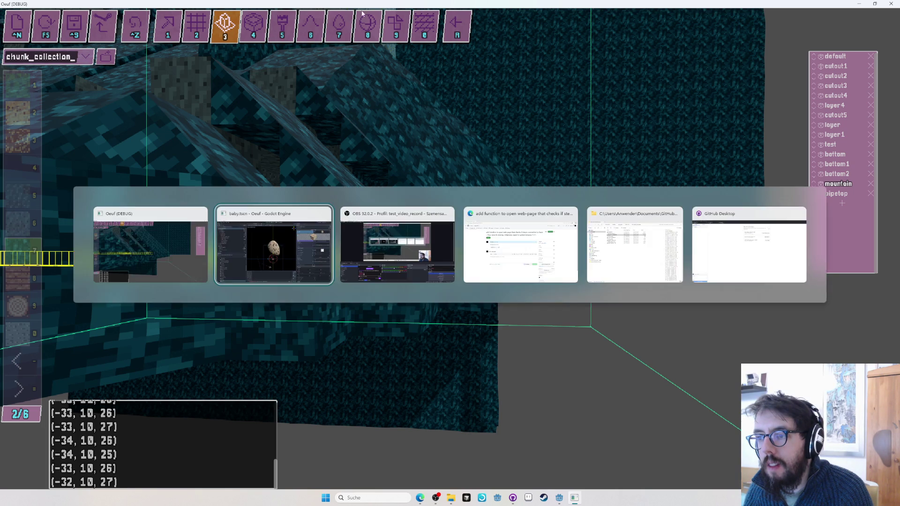
key(alt+Tab)
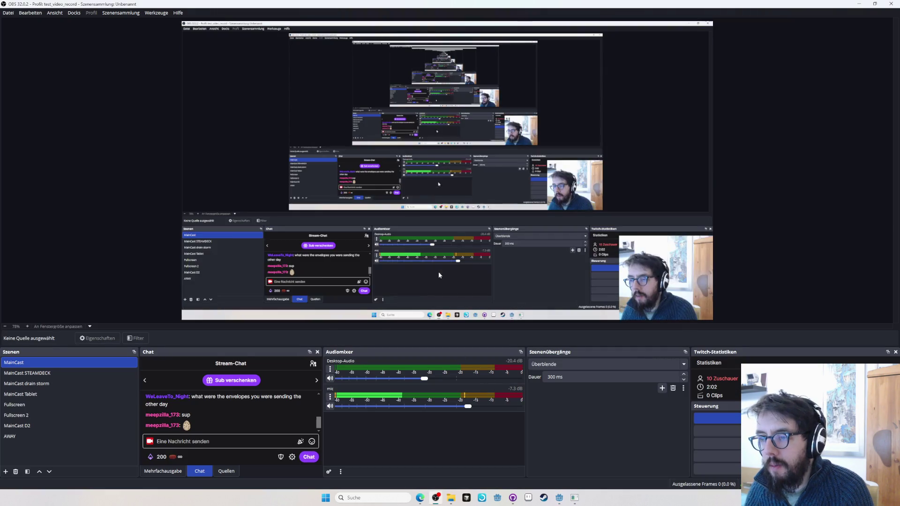
key(alt+Tab)
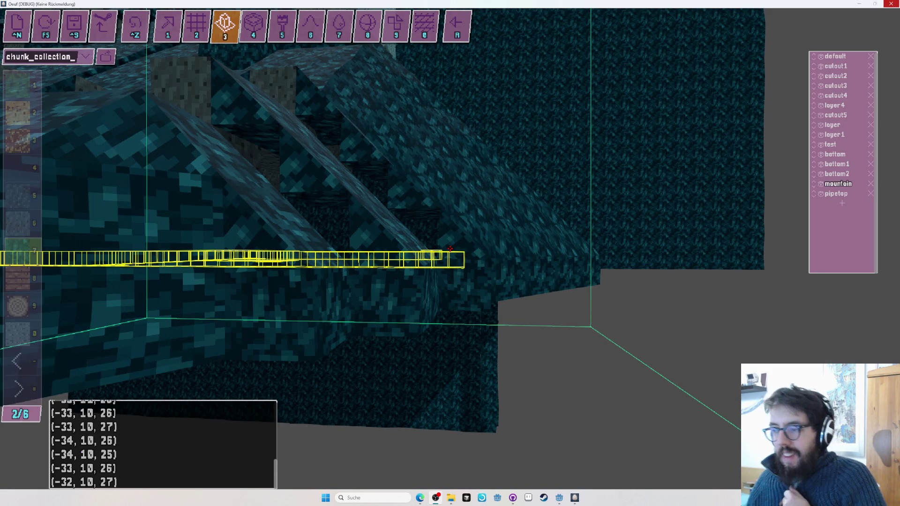
click(498, 497)
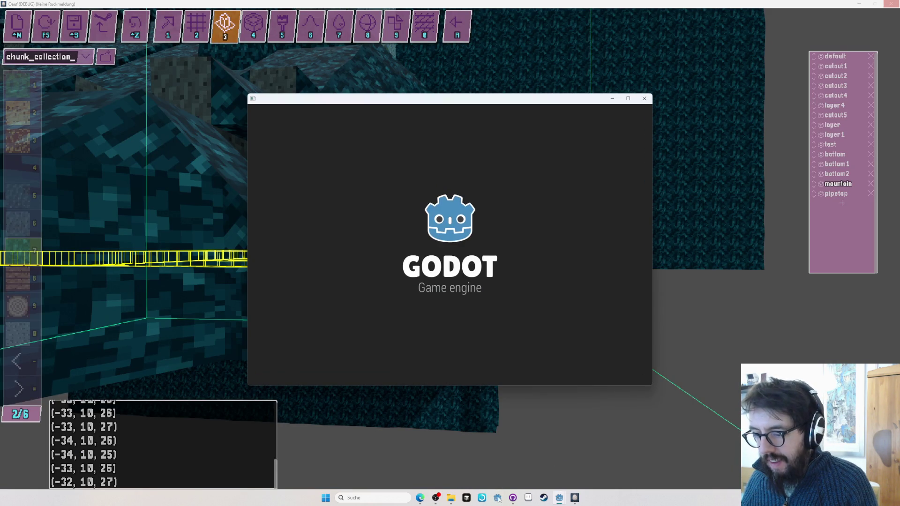
click(644, 98)
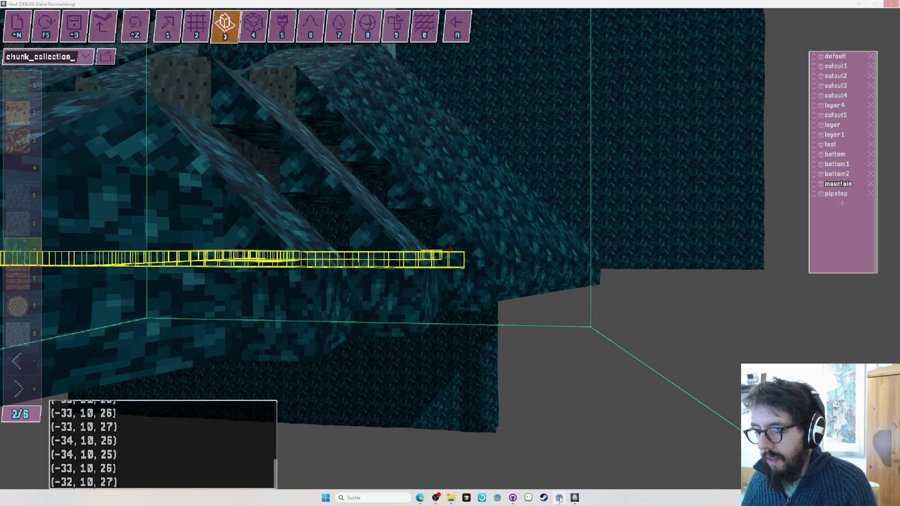
click(559, 497)
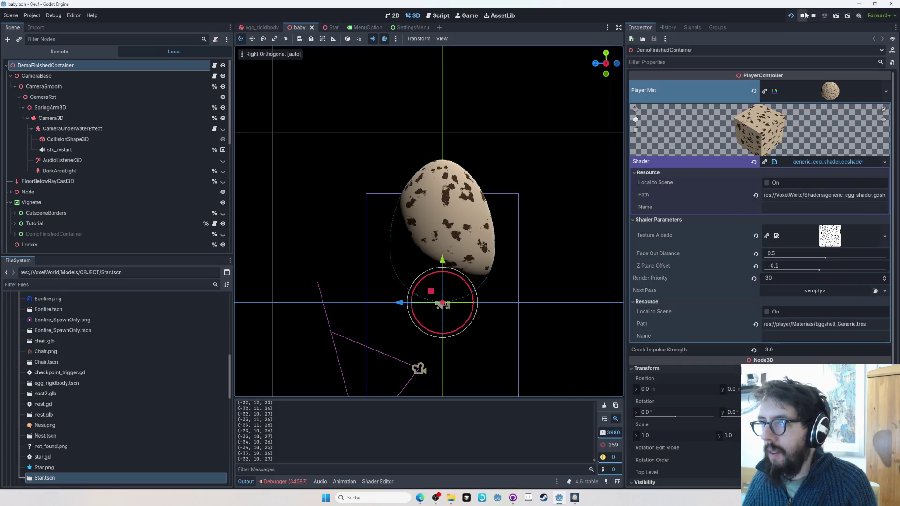
Pause the game and jump from the line 474 stack frame to get_or_create_chunk's definition.
click(802, 15)
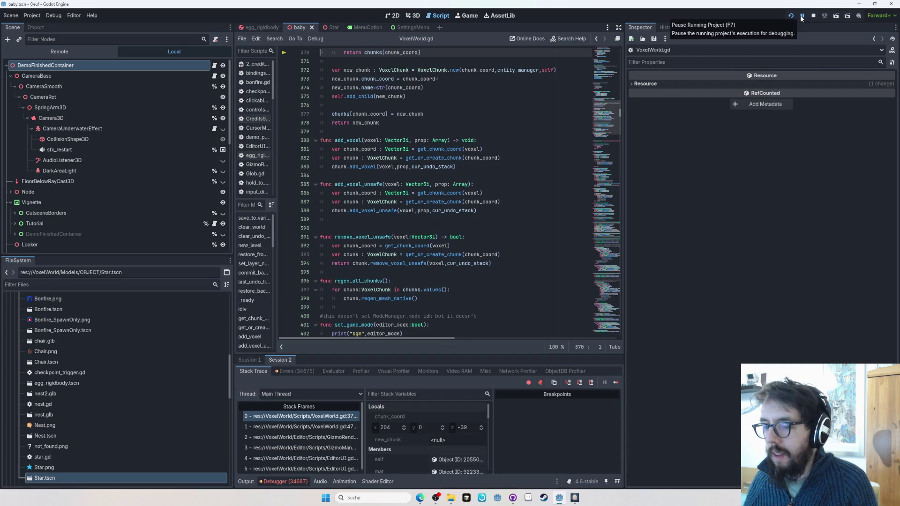
click(313, 419)
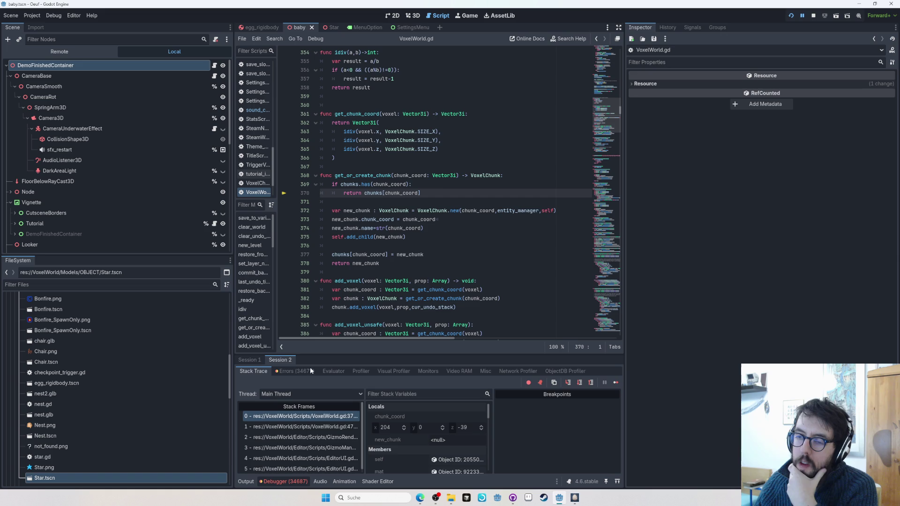
click(326, 426)
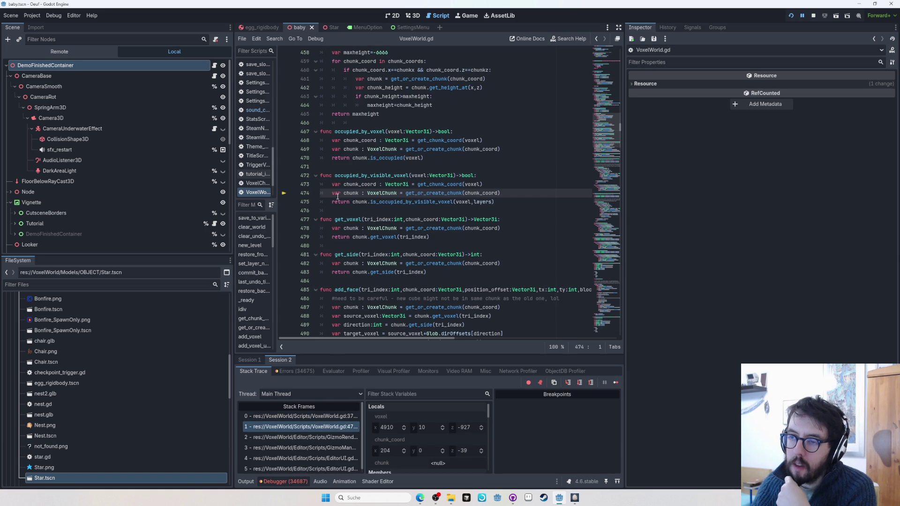
mouse_move(438, 193)
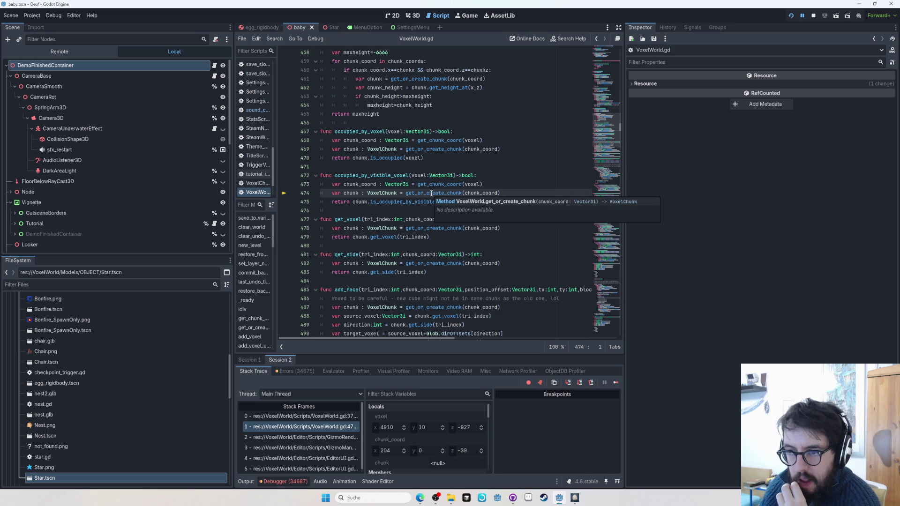
double_click(431, 194)
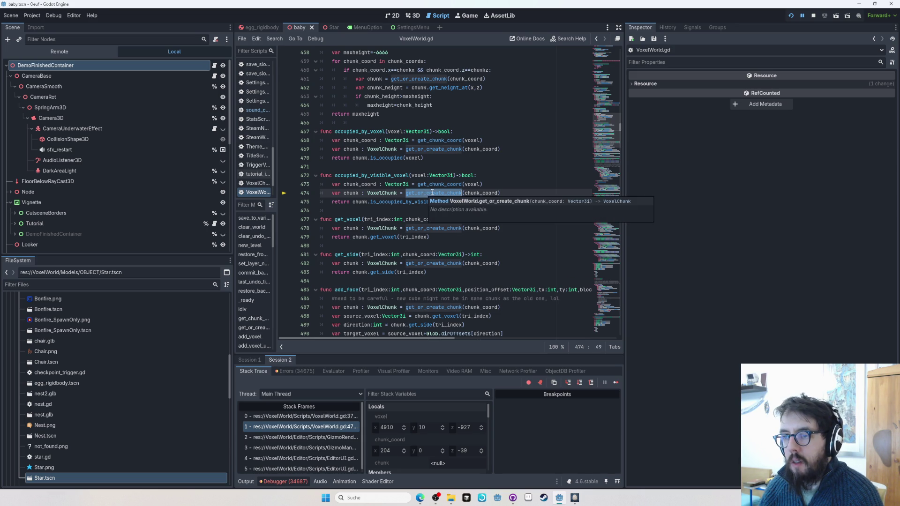
ctrl+click(424, 194)
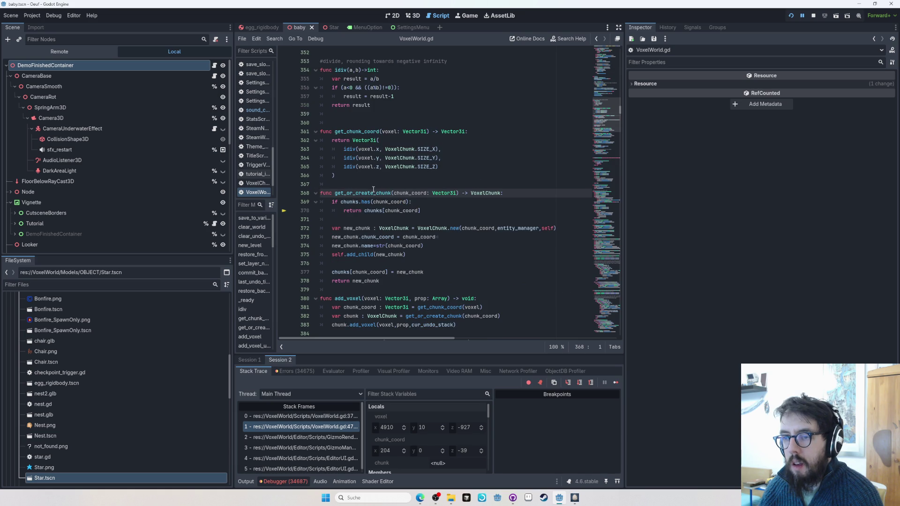
Duplicate get_or_create_chunk as get_chunk, replacing its chunk-creation code with a return.
drag(333, 290, 363, 182)
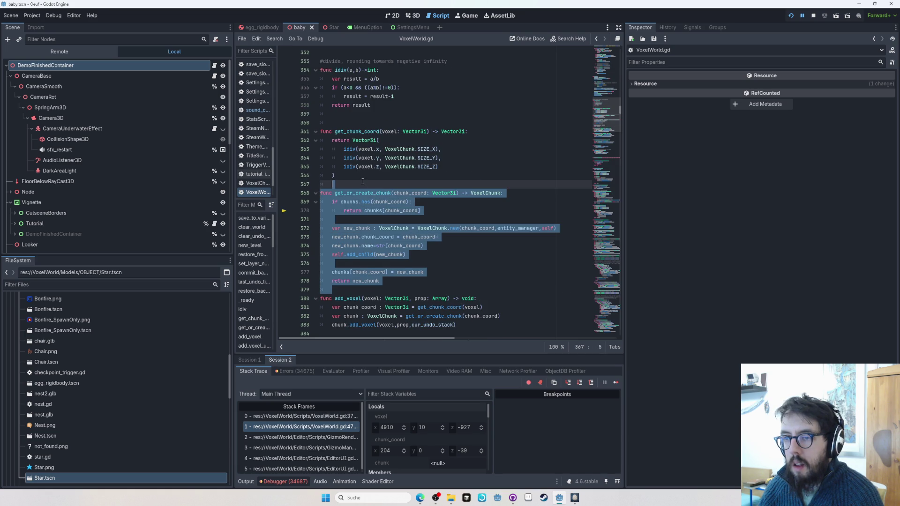
key(ctrl+shift+d)
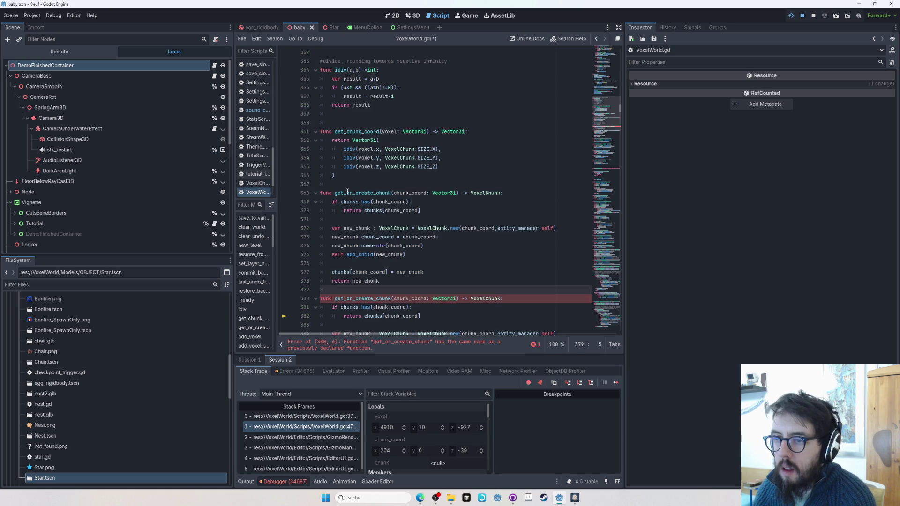
drag(347, 193, 374, 193)
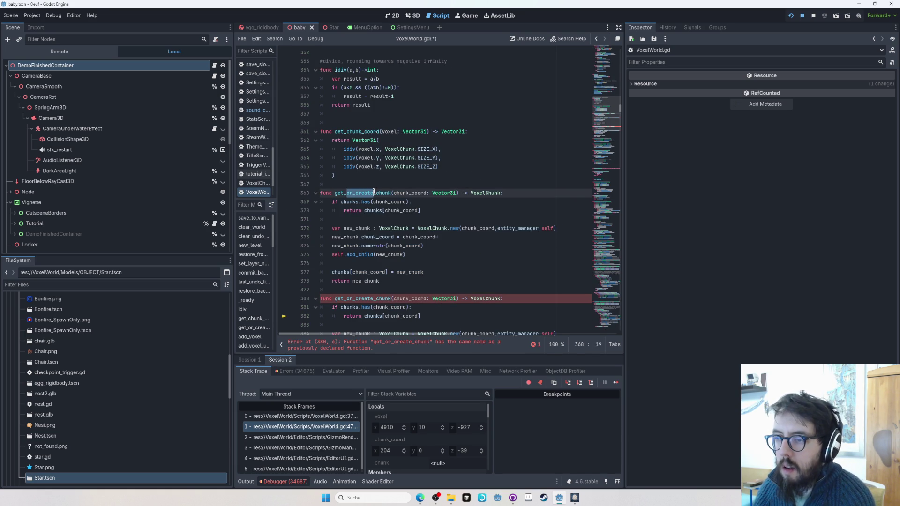
key(BackSpace)
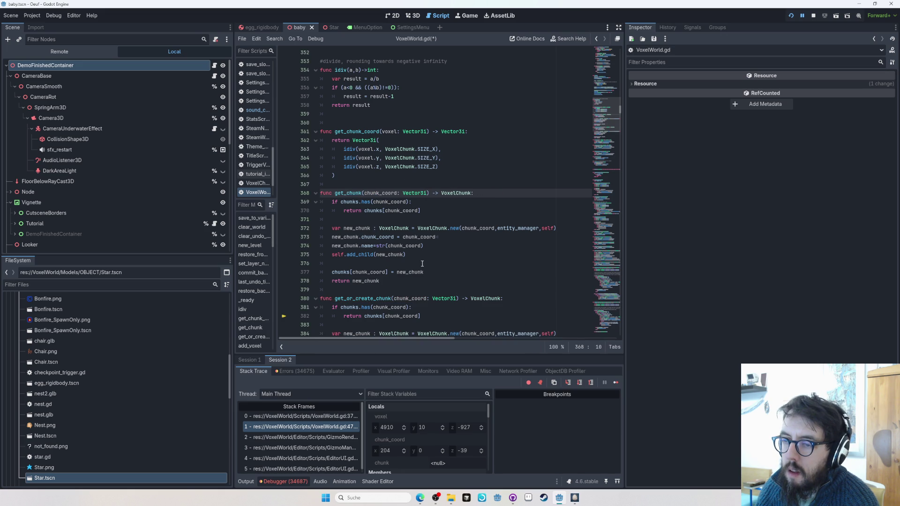
mouse_move(381, 281)
mouse_down()
mouse_move(337, 208)
mouse_move(331, 220)
mouse_up()
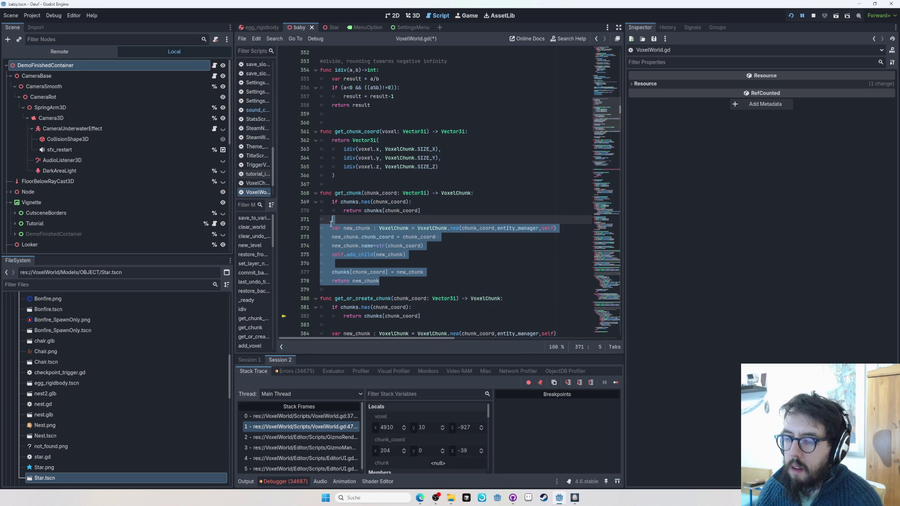
text(return null)
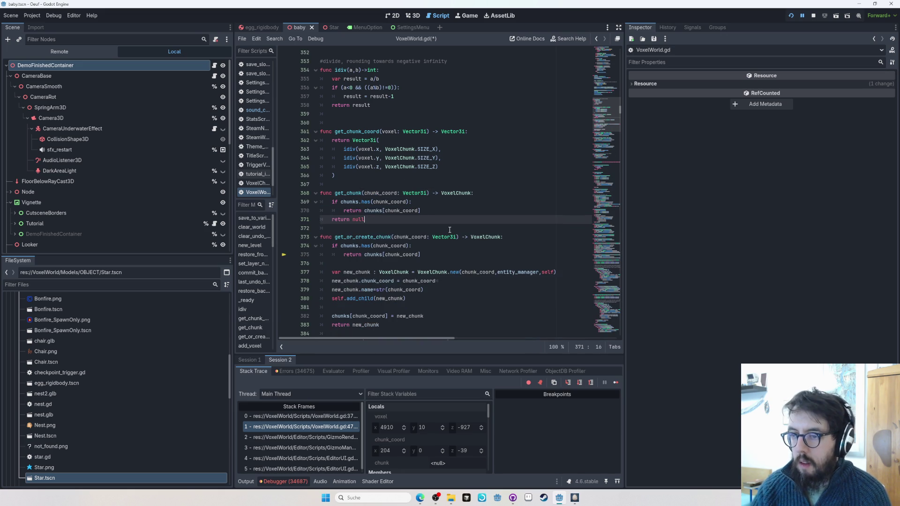
Resume the paused game and come back to the Godot editor.
key(F12)
click(615, 382)
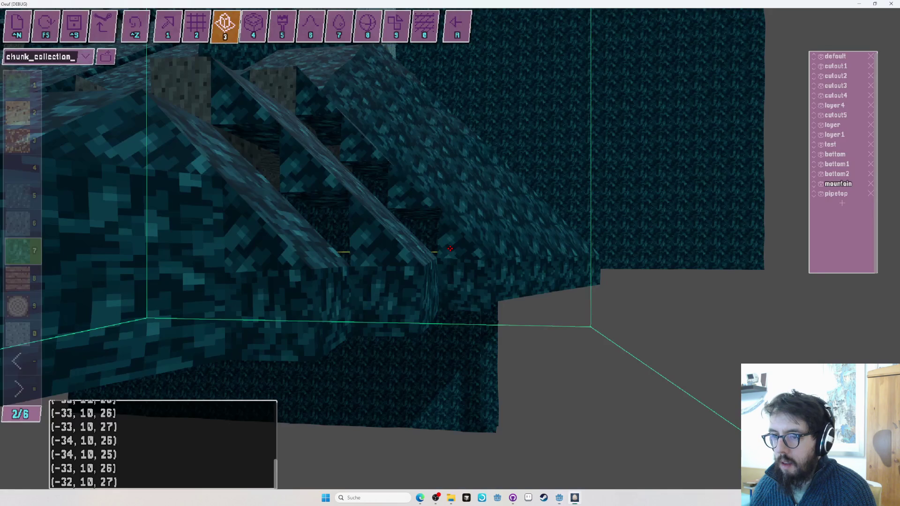
key(alt+Tab)
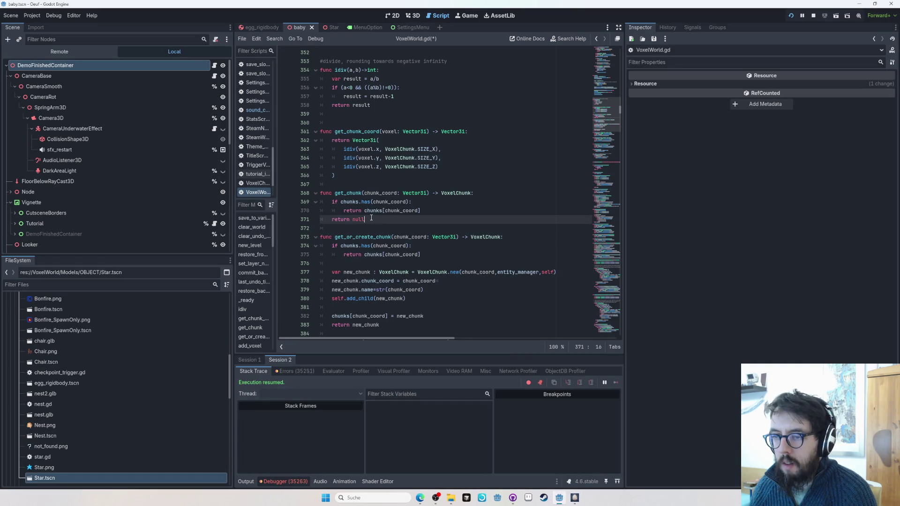
double_click(350, 192)
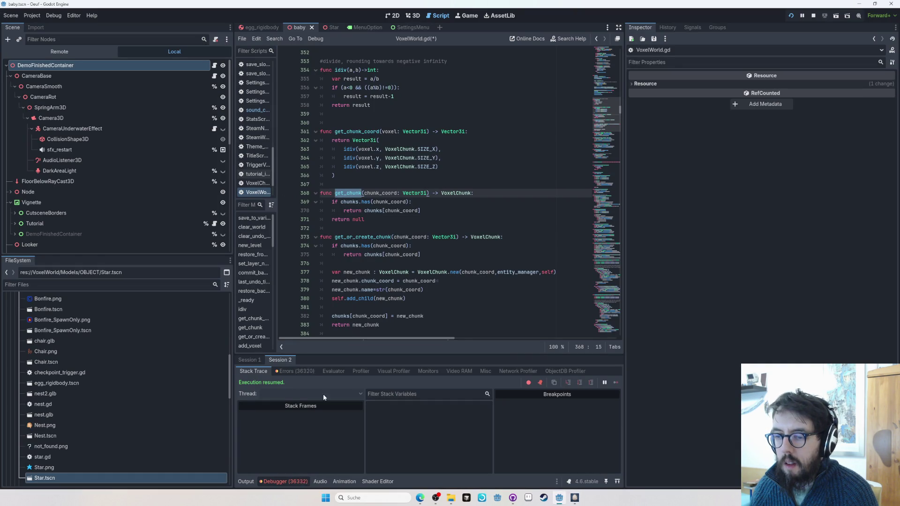
click(305, 372)
key(alt+Tab)
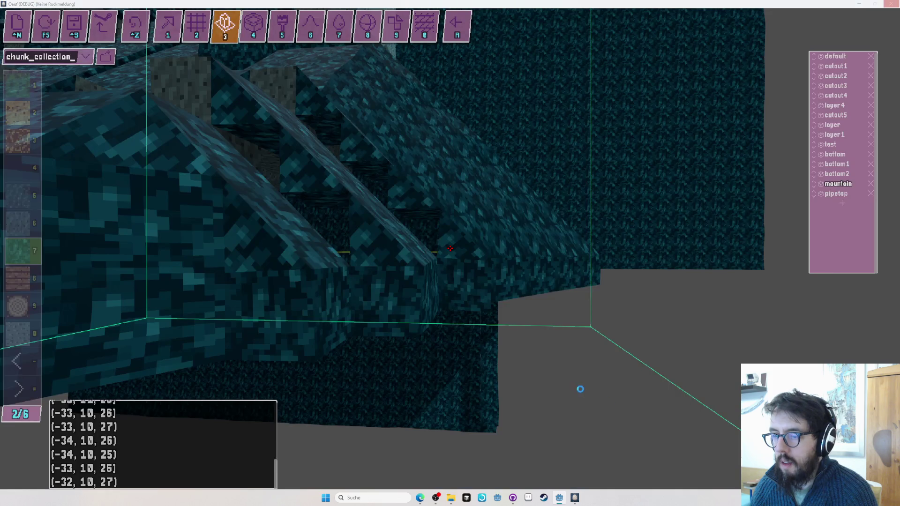
Stop the running game and save the script and scene.
click(813, 16)
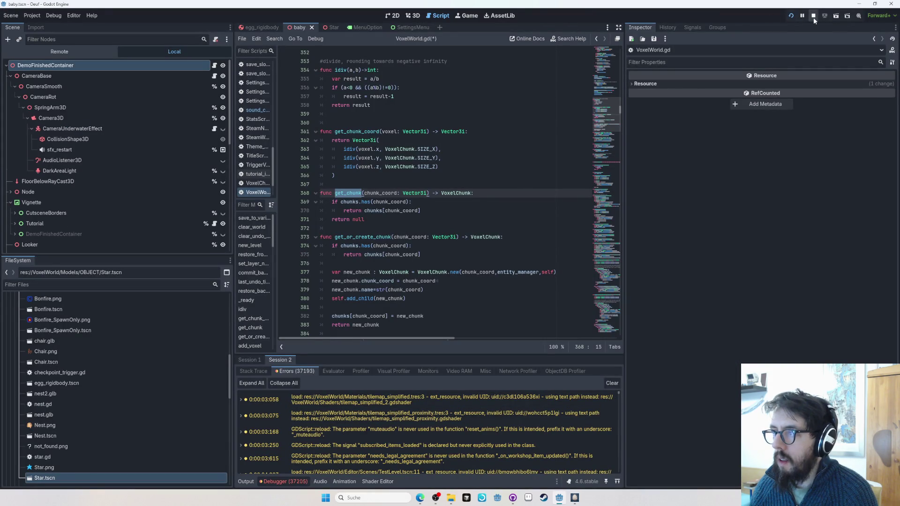
click(447, 212)
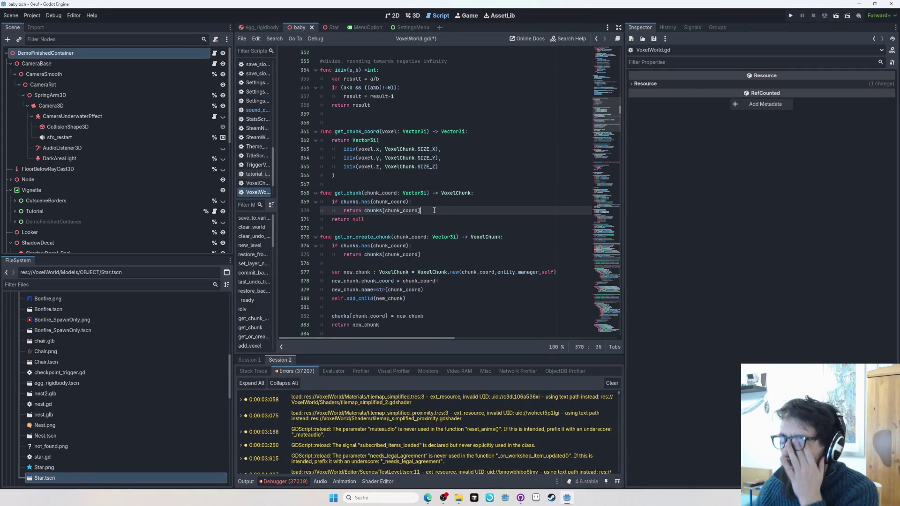
key(ctrl+s)
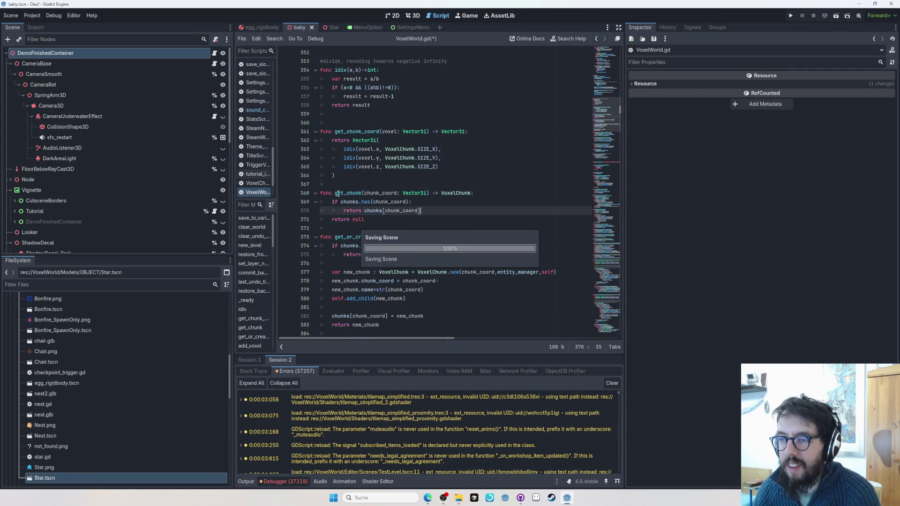
click(357, 187)
double_click(350, 193)
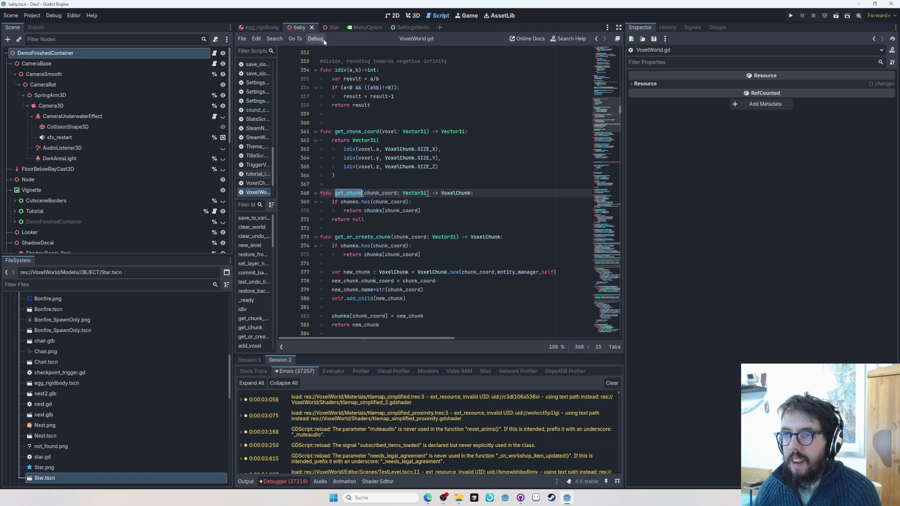
Search the whole project for visible_voxel.
key(ctrl+shift+f)
text(visibl)
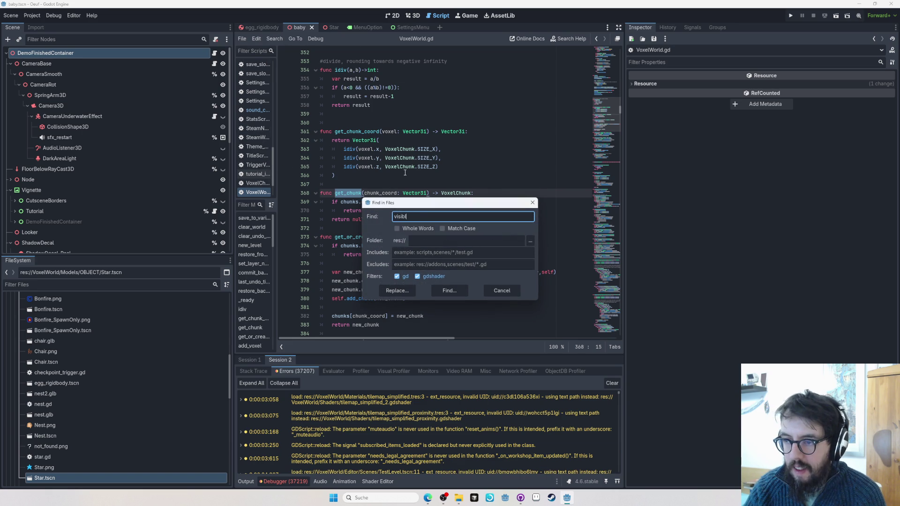
text(e_voxel)
key(Return)
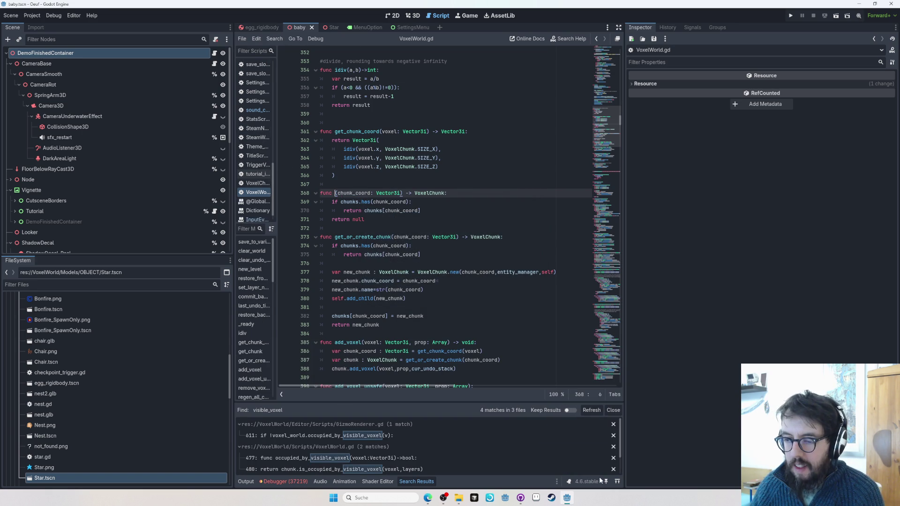
Restore the accidentally deleted get_chunk text and open the occupied_by_visible_voxel search result.
key(BackSpace)
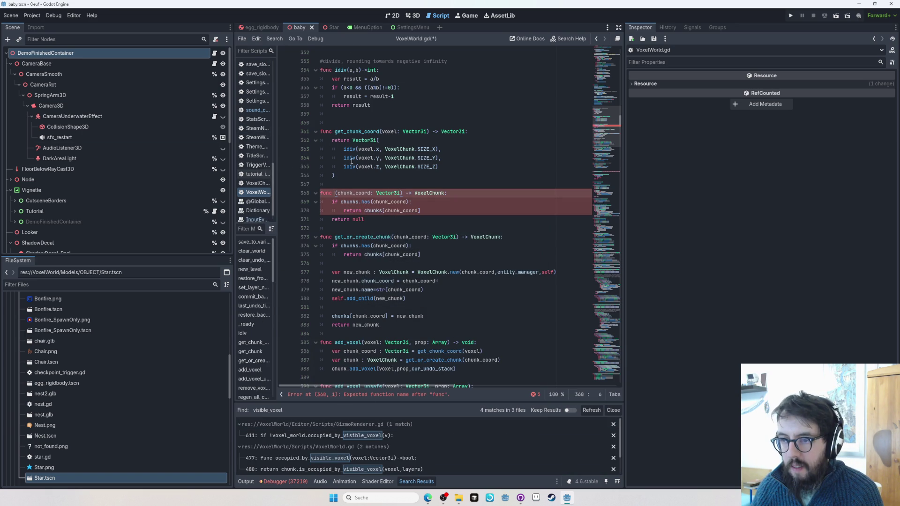
click(376, 220)
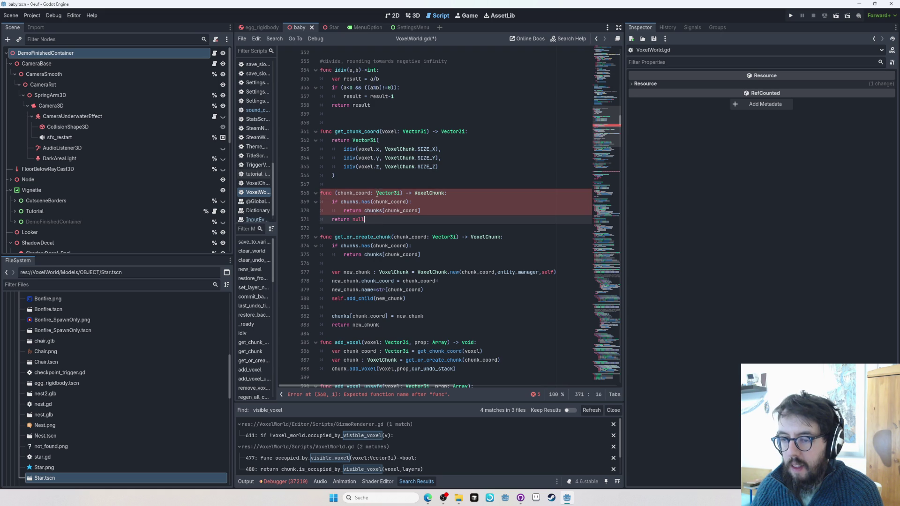
key(ctrl+z)
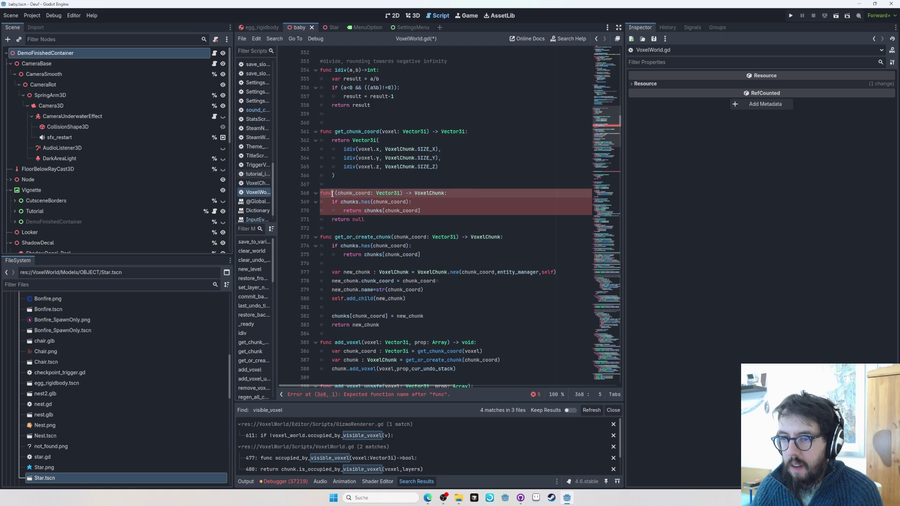
text(get_chunk)
double_click(363, 237)
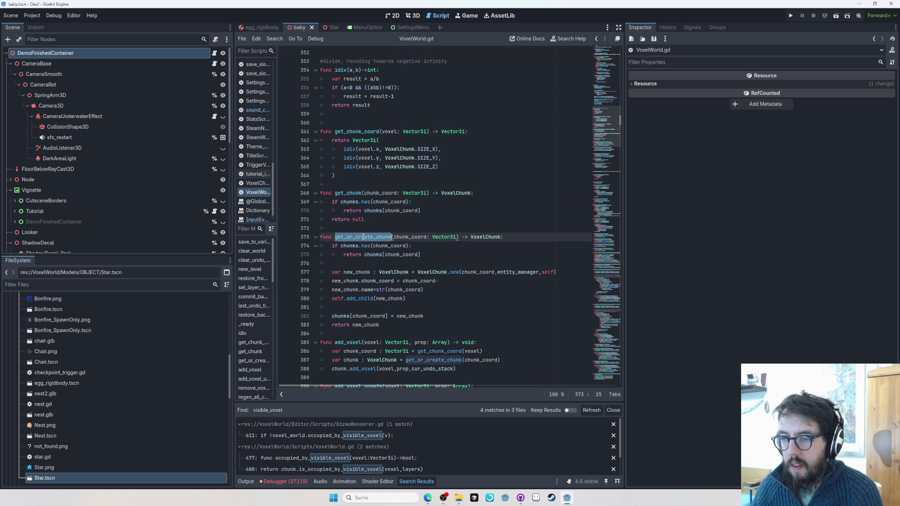
double_click(349, 193)
key(ctrl+c)
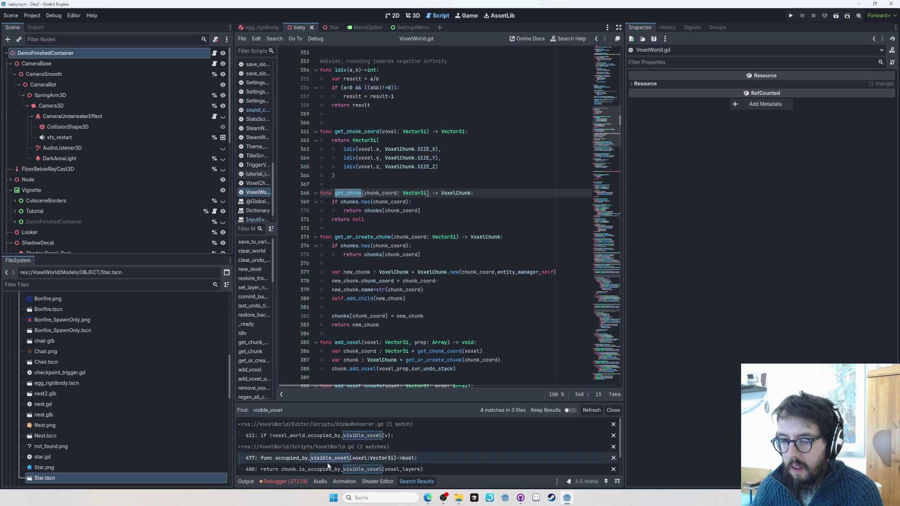
click(328, 458)
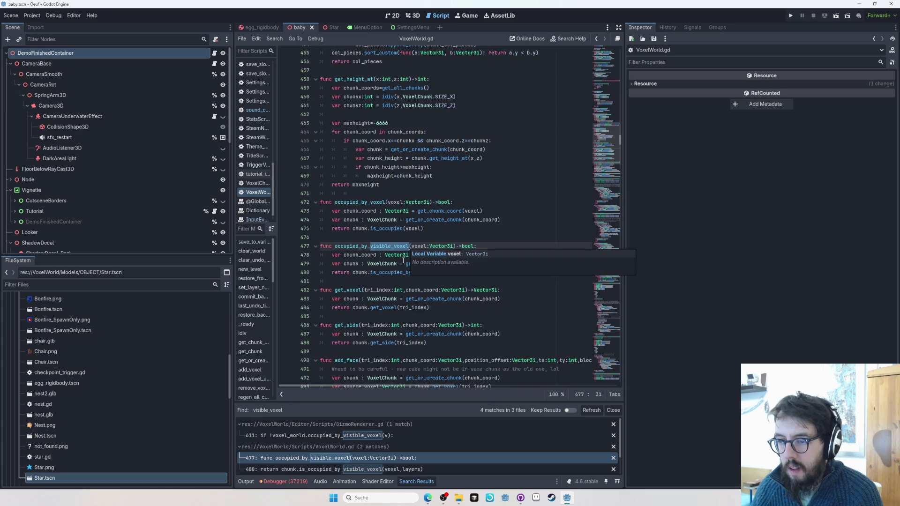
Use get_chunk on line 479 and prefix line 480's return with chunk!=null &&, then save.
double_click(435, 264)
key(ctrl+v)
double_click(355, 265)
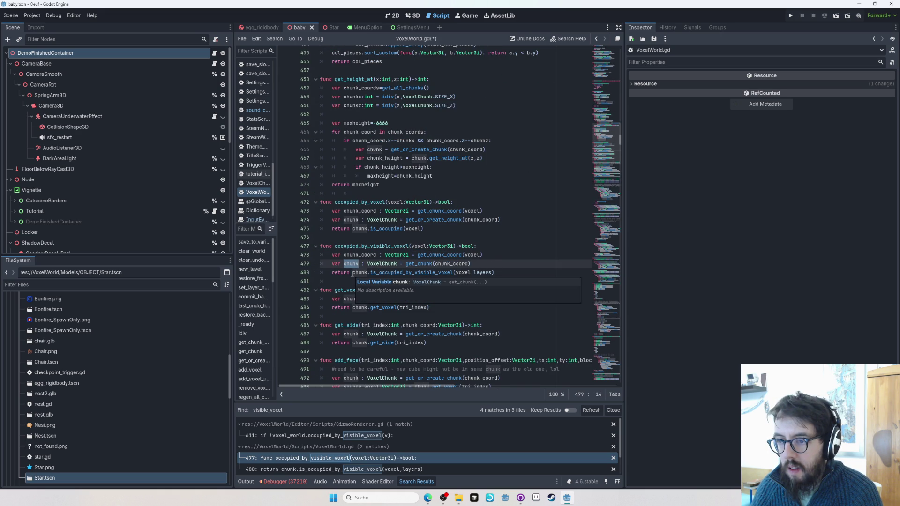
key(ctrl+c)
click(353, 272)
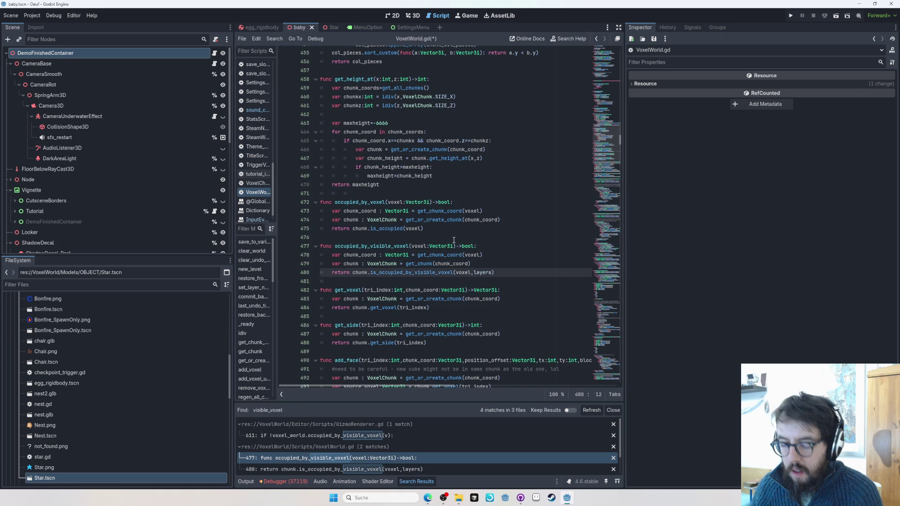
key(ctrl+v)
text(m)
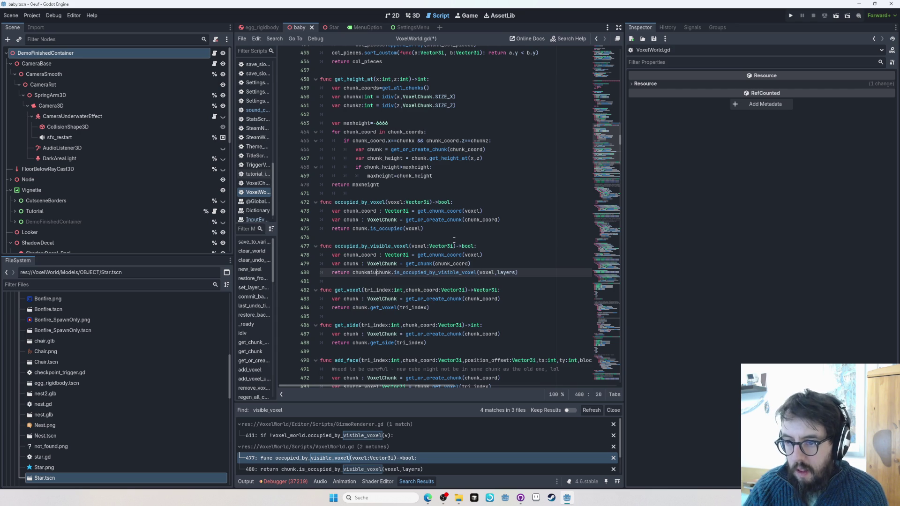
key(BackSpace)
text(!=null )
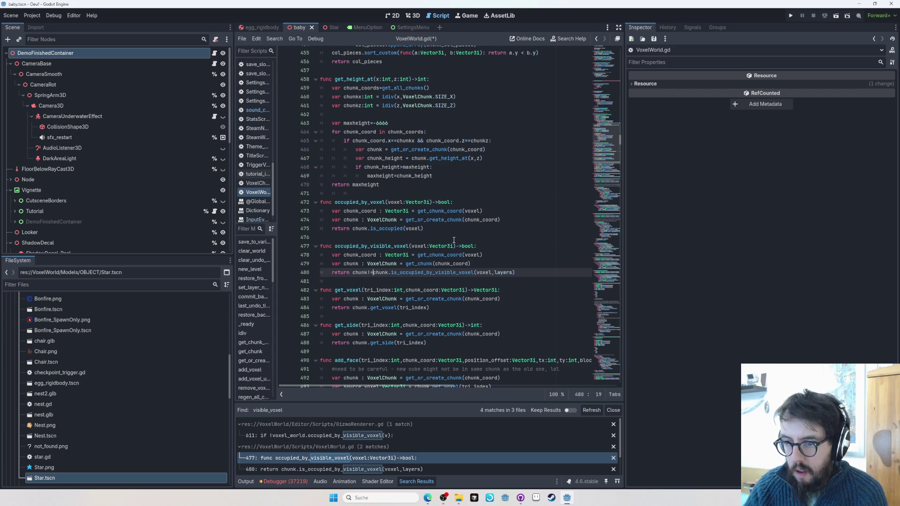
text(&&)
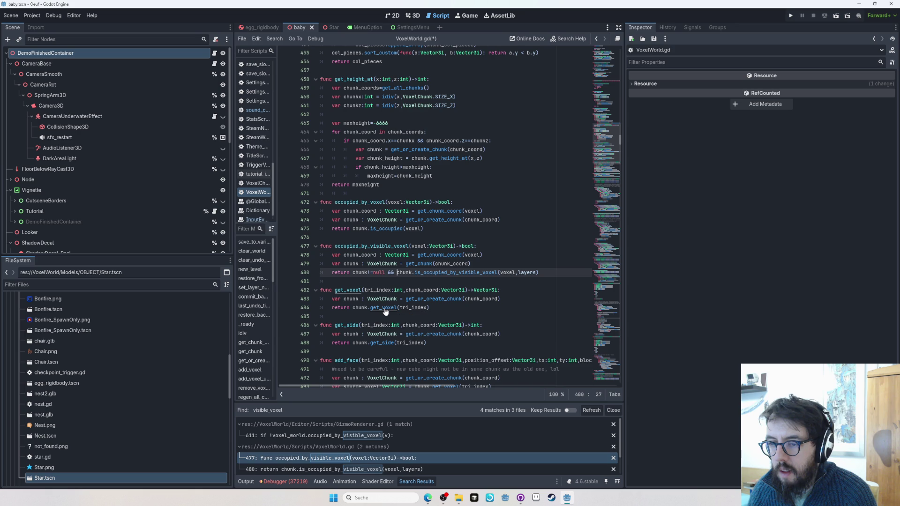
key(ctrl+s)
Make get_voxel call get_chunk and wrap its return in an if chunk!=null: check.
key(Down)
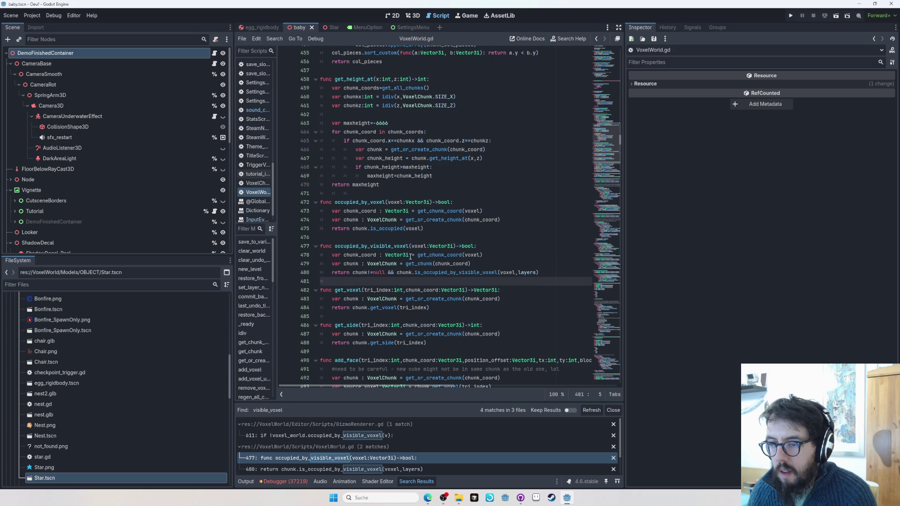
double_click(425, 263)
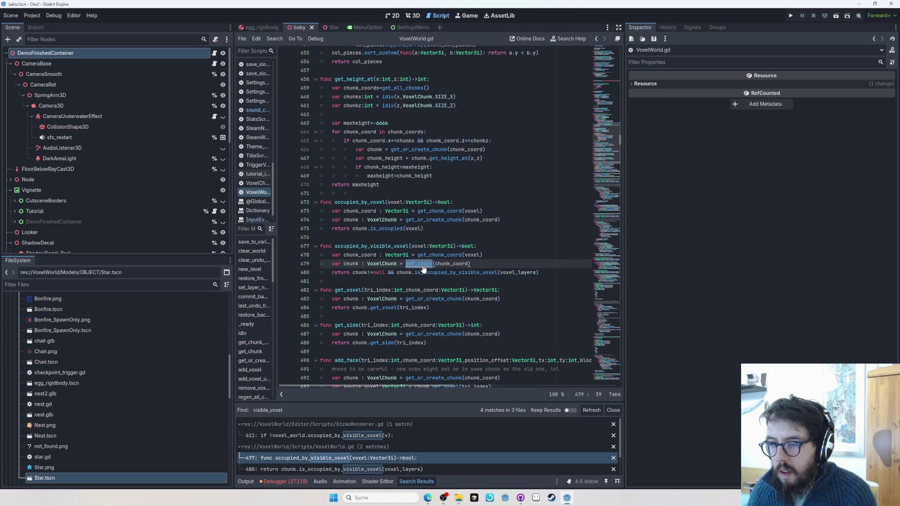
double_click(433, 299)
key(ctrl+v)
click(352, 307)
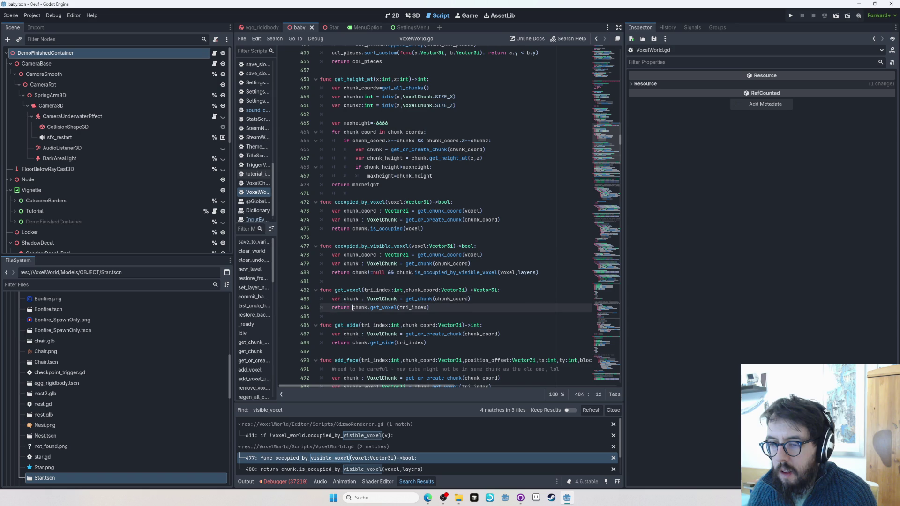
click(526, 299)
key(Return)
text(if chunk!=null:)
key(Down)
key(Home)
key(Tab)
click(394, 316)
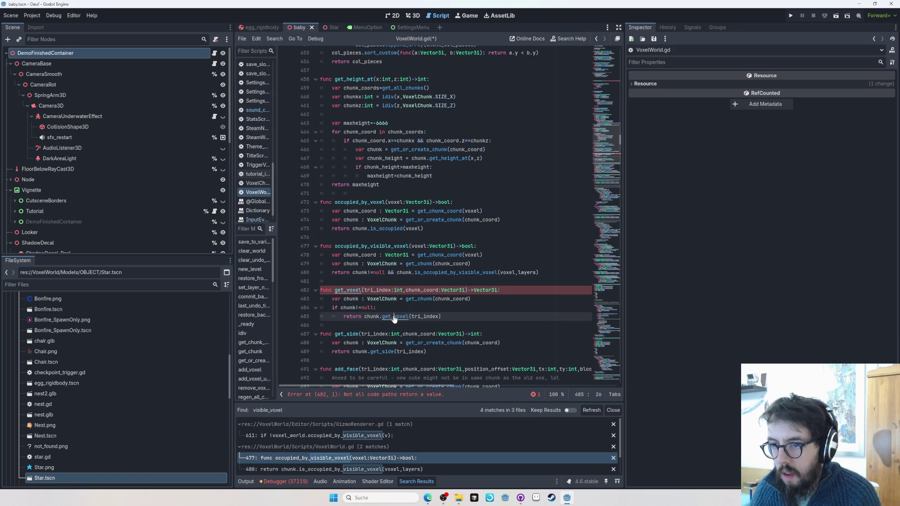
ctrl+click(394, 316)
scroll(434, 201, up, 1)
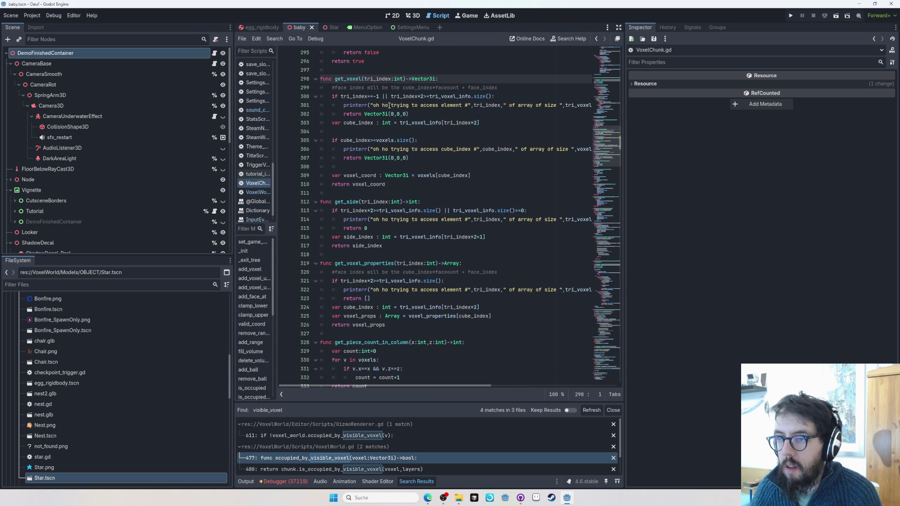
scroll(444, 141, up, 1)
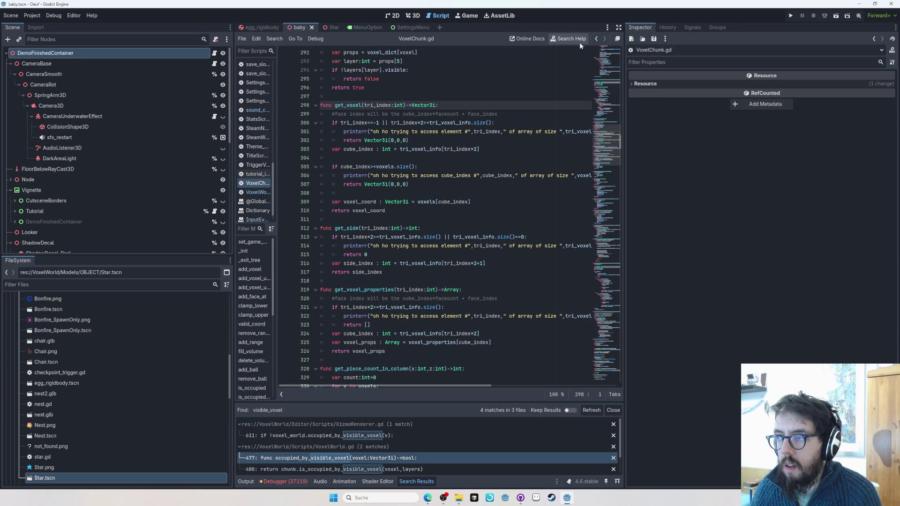
click(597, 40)
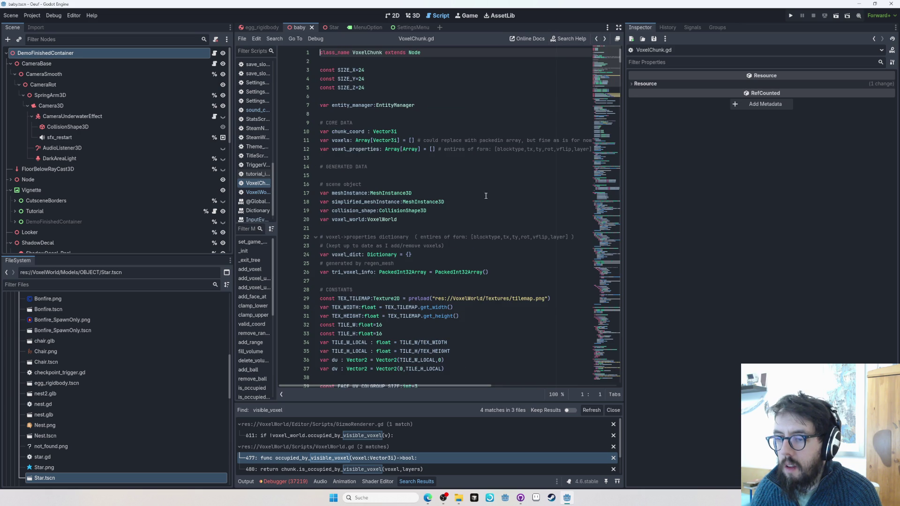
click(607, 40)
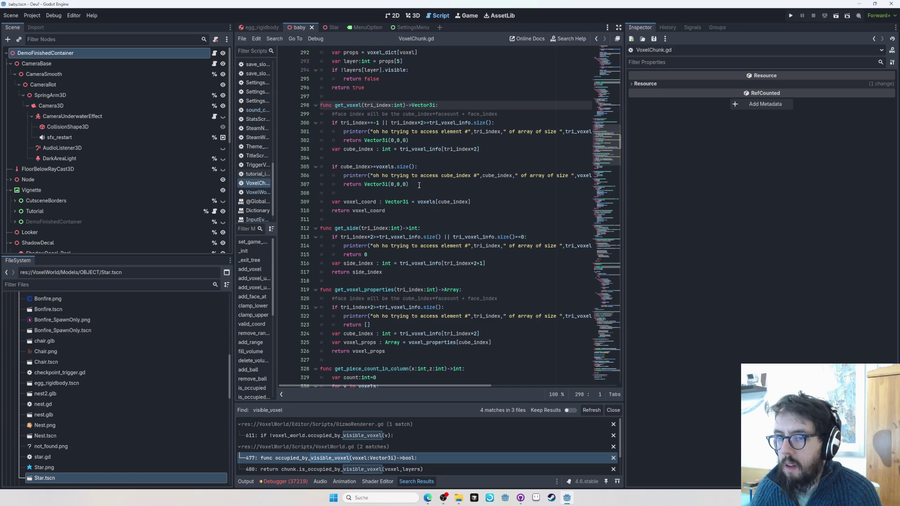
click(258, 192)
key(Home)
scroll(449, 298, down, 1)
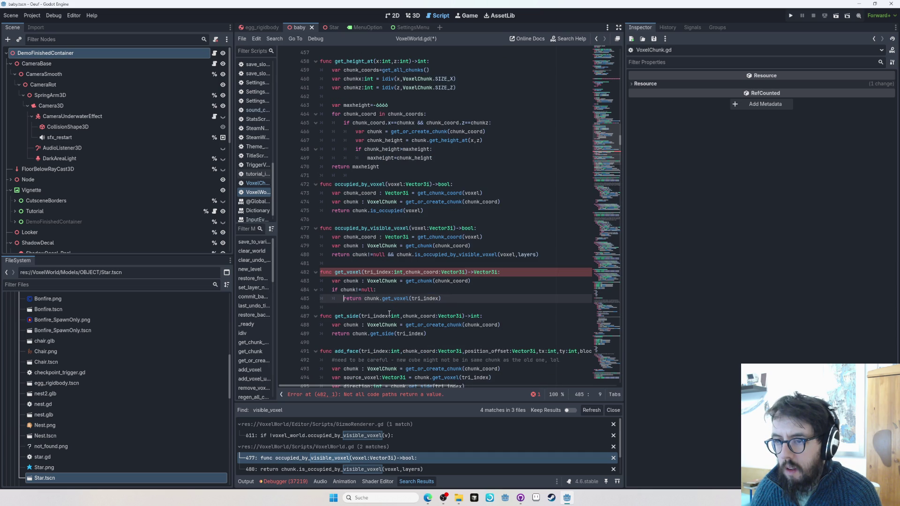
Remove get_voxel's null-check line and revert it to get_or_create_chunk.
key(shift+Up)
key(BackSpace)
click(505, 278)
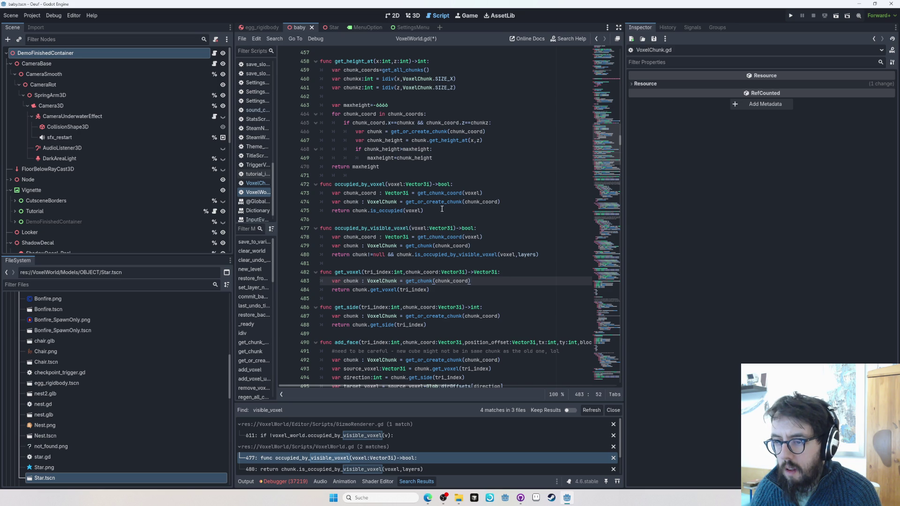
key(ctrl+z)
key(ctrl+z)
key(ctrl+z)
key(ctrl+z)
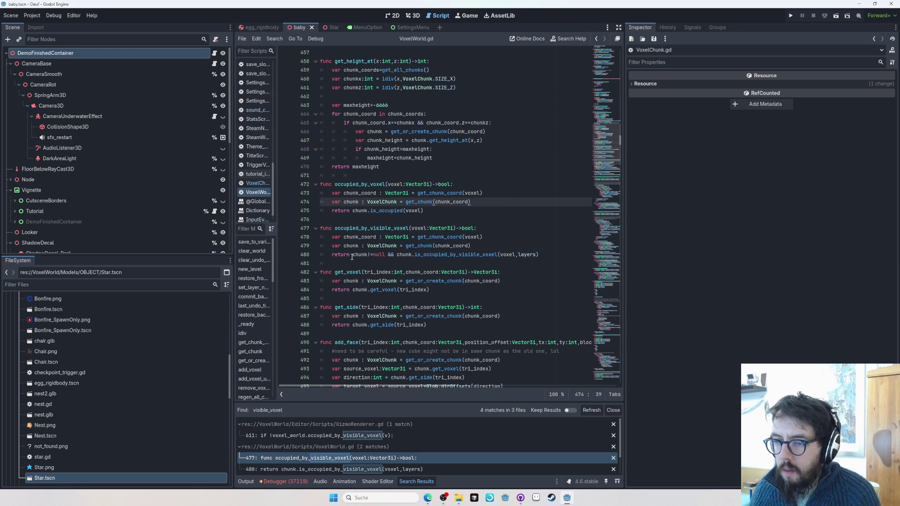
Paste the chunk!=null && check into occupied_by_voxel's return, save, and relaunch the game.
drag(352, 256, 400, 254)
click(353, 210)
key(ctrl+v)
key(ctrl+s)
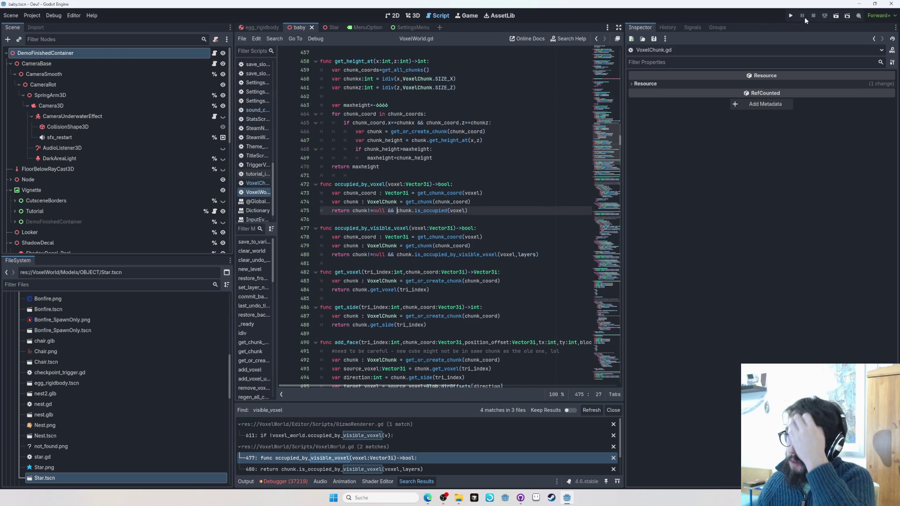
click(791, 16)
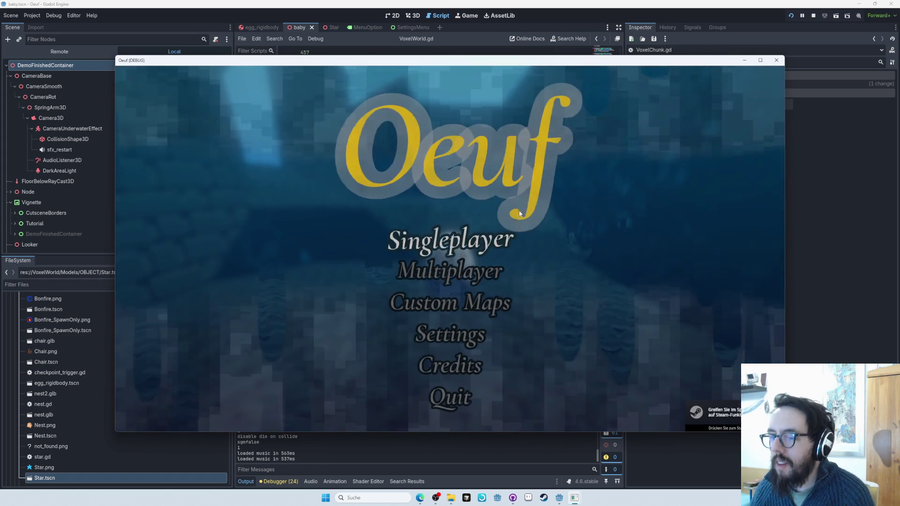
Load The Groundsman's Hut save and the chunk collection map, then fly over the voxel maze.
click(449, 267)
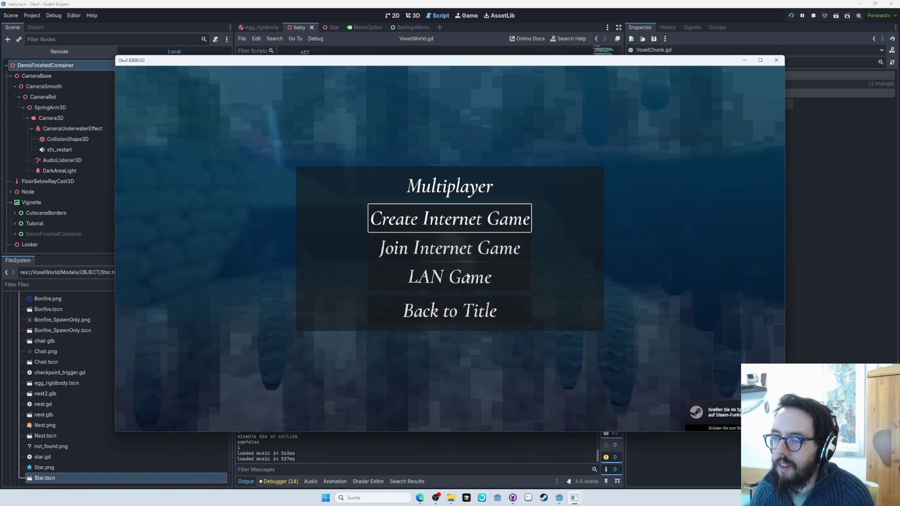
click(444, 232)
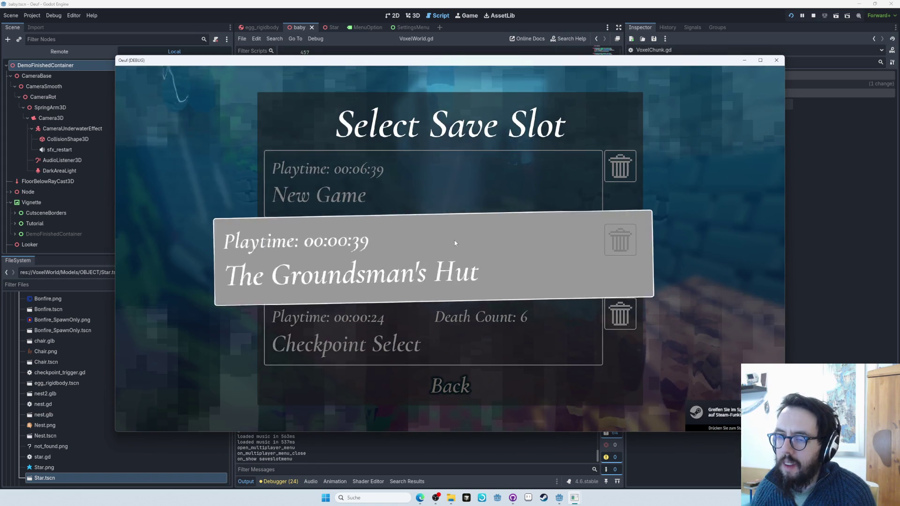
click(454, 241)
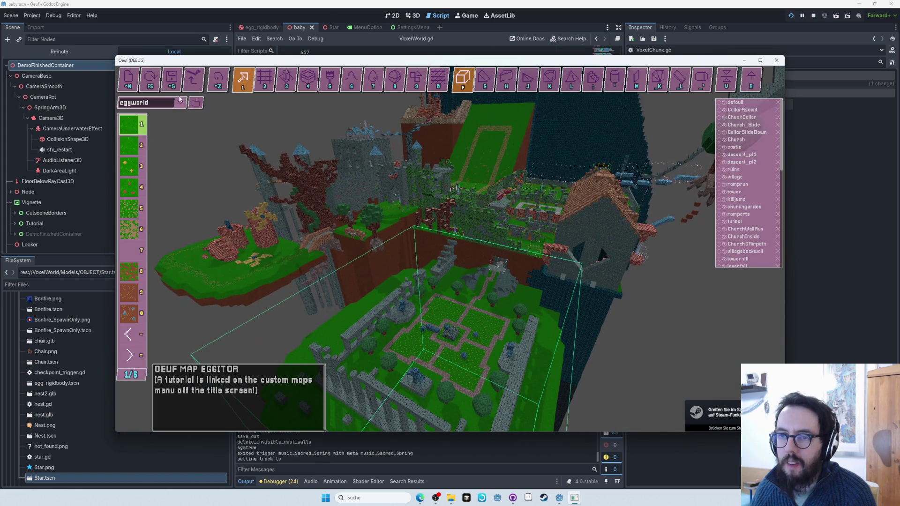
click(173, 102)
click(203, 136)
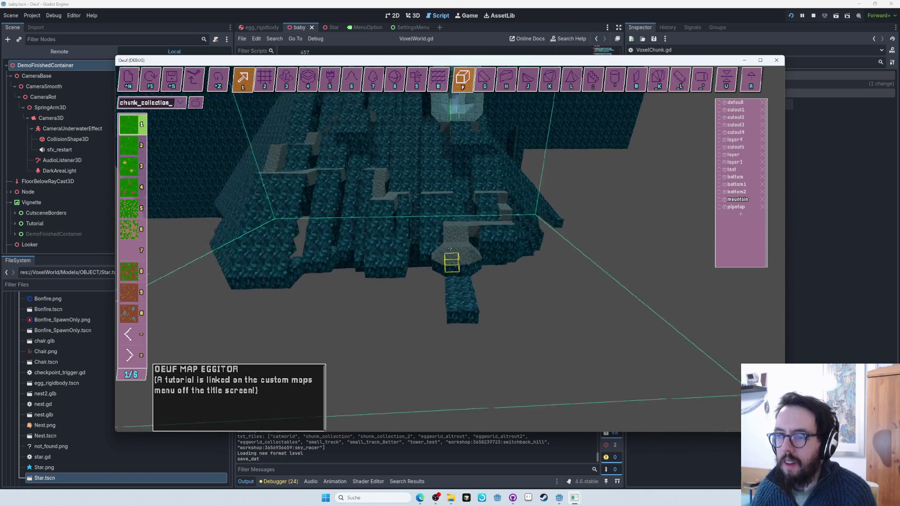
key(w)
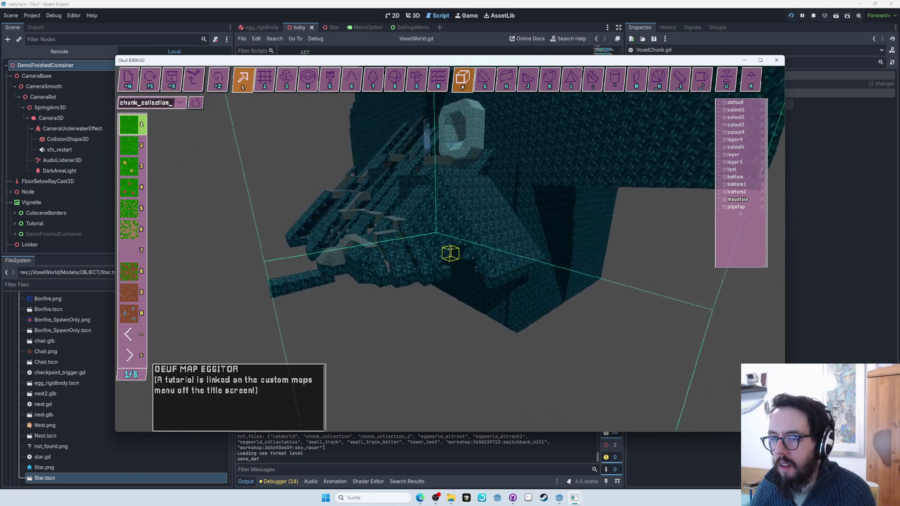
key(s)
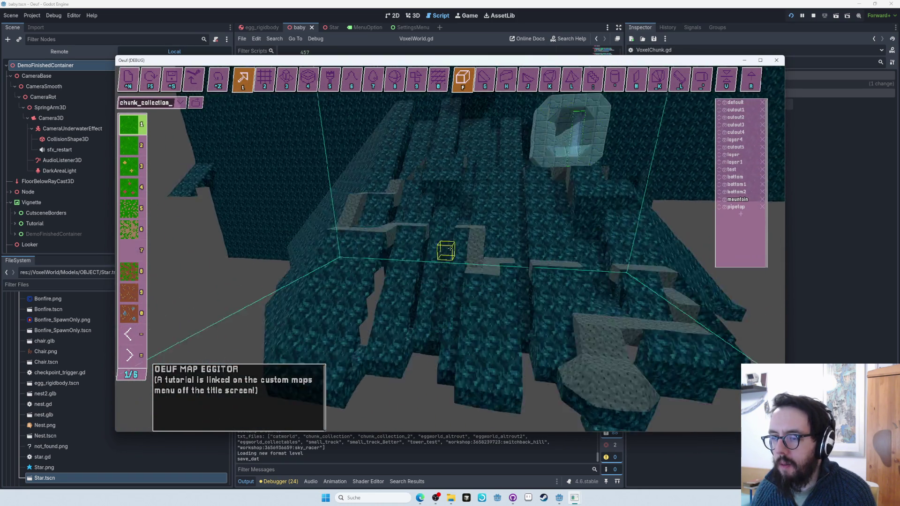
key(w)
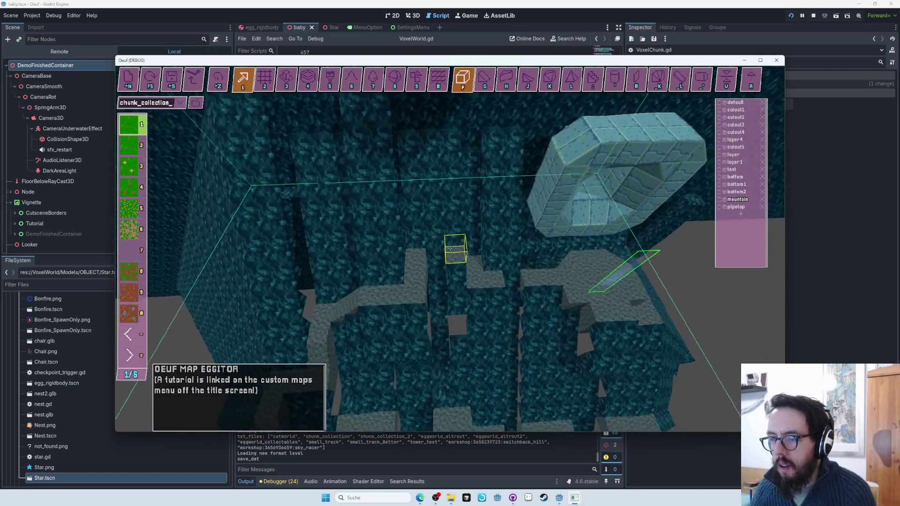
key(s)
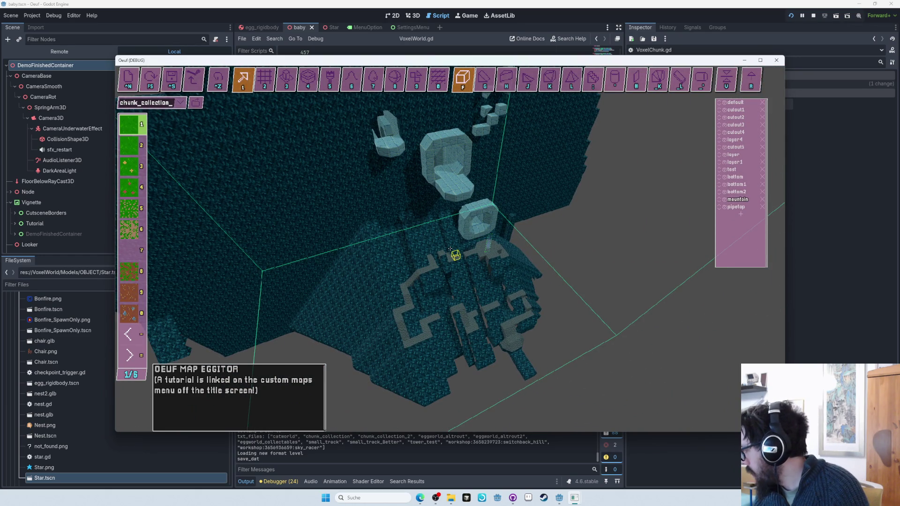
Bring OBS Studio to the front and put the stream on the AWAY scene.
key(alt+Tab)
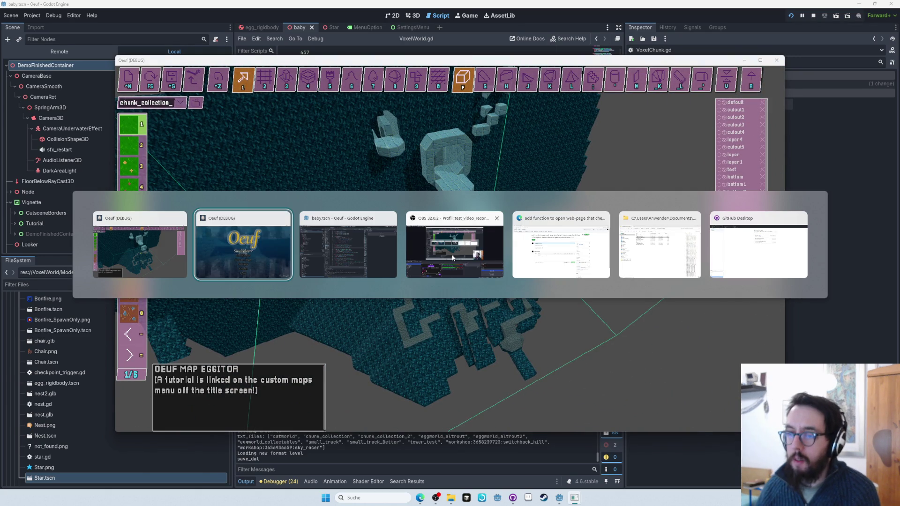
click(454, 261)
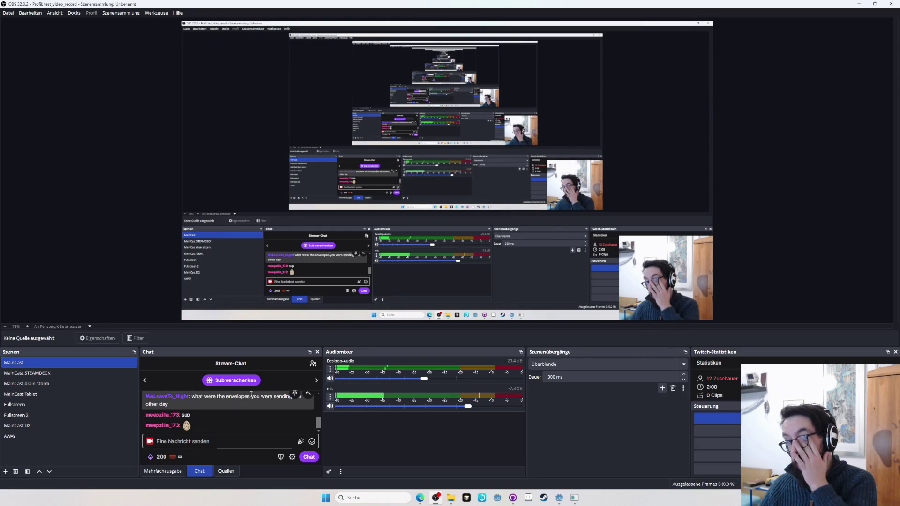
click(65, 437)
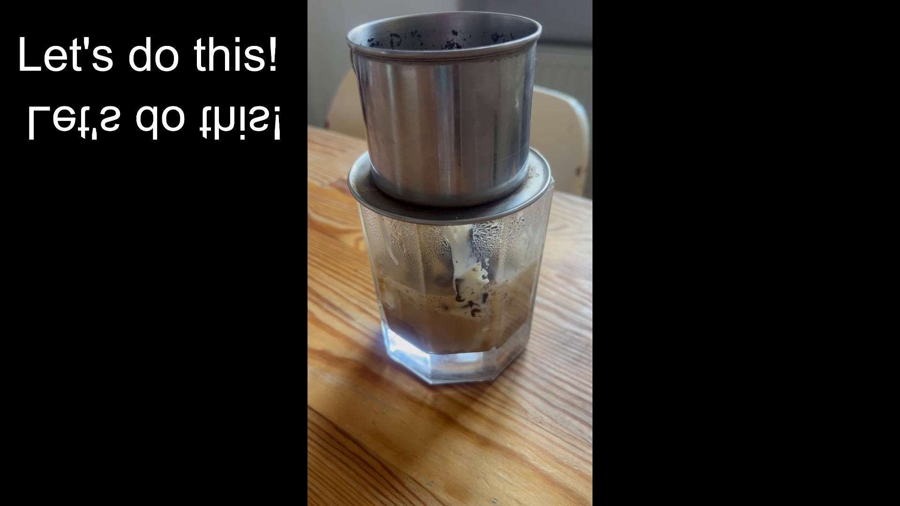
Switch the stream back to the MainCast scene after the coffee-video break.
click(42, 364)
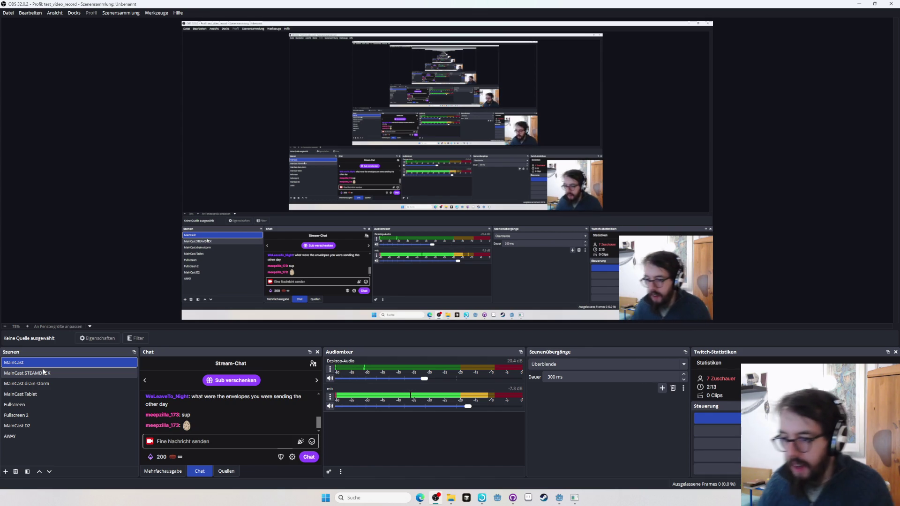
Return to the Oeuf map editor window with Alt+Tab.
key(alt+Tab)
key(alt+Tab)
key(alt+Tab)
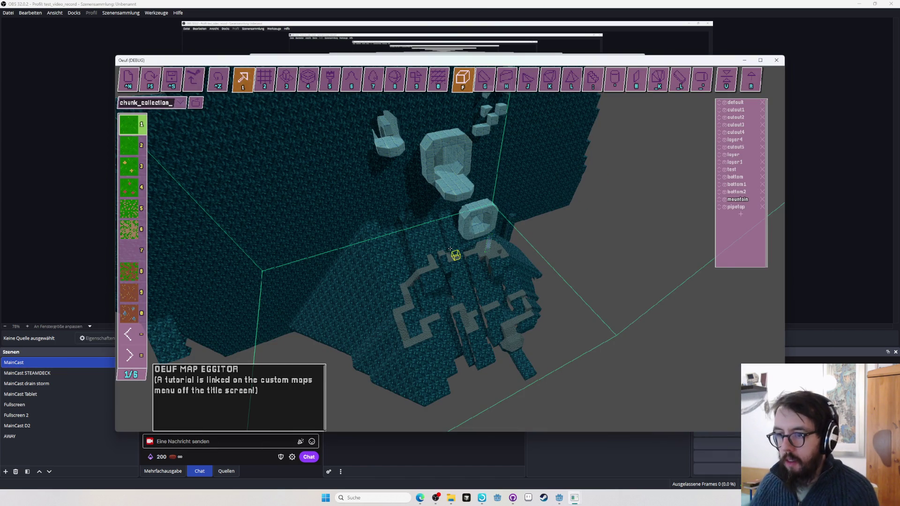
Zoom in and out over the teal maze walls to survey them.
scroll(450, 249, up, 5)
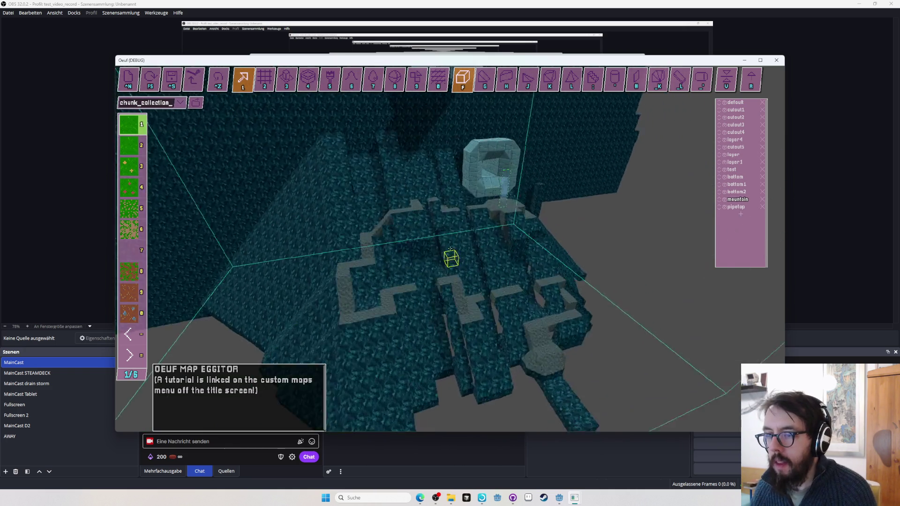
scroll(450, 248, up, 10)
scroll(450, 249, up, 10)
scroll(450, 249, down, 5)
scroll(450, 248, down, 5)
Switch to single-block placement and scroll the block palette to page 2/6.
key(2)
scroll(444, 253, up, 5)
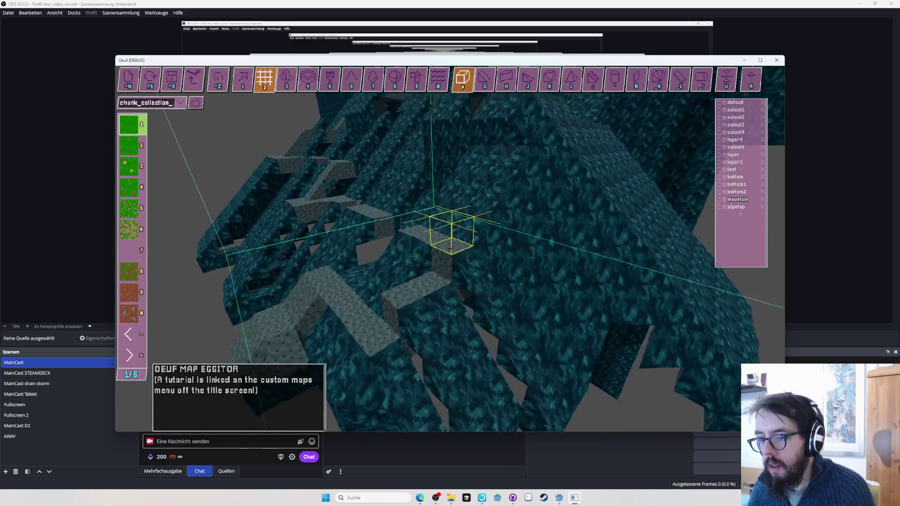
scroll(450, 249, up, 3)
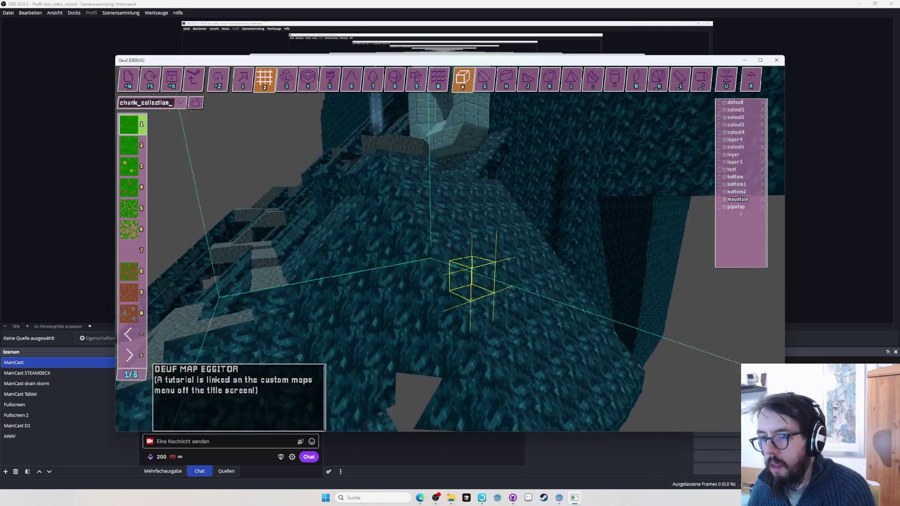
scroll(450, 249, up, 2)
scroll(450, 249, up, 3)
scroll(450, 249, down, 3)
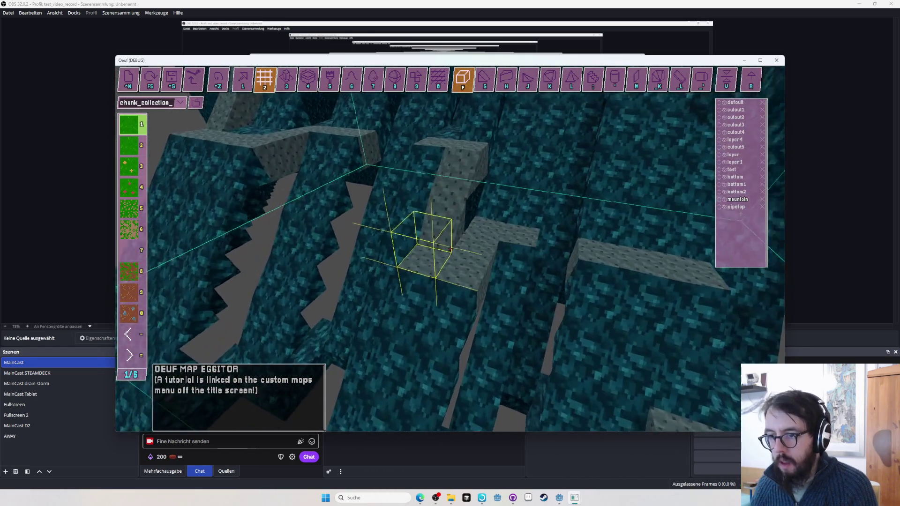
scroll(449, 249, up, 2)
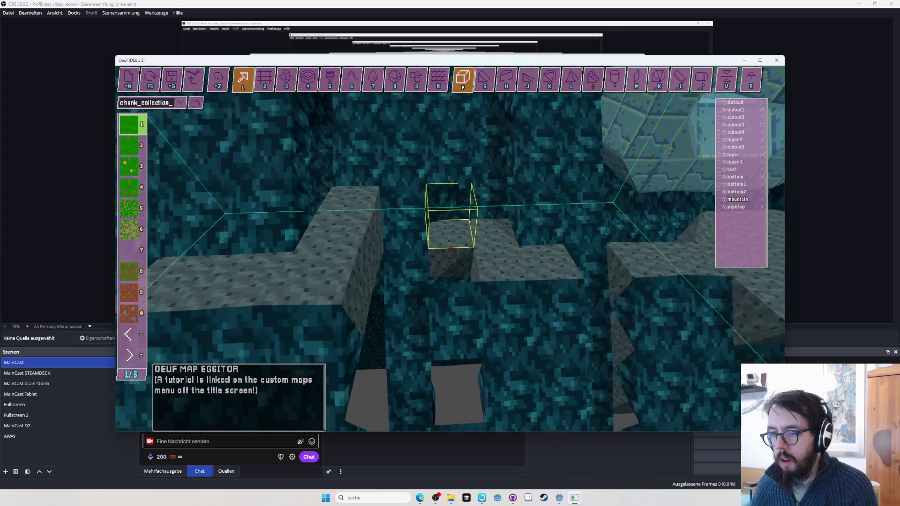
scroll(450, 249, up, 1)
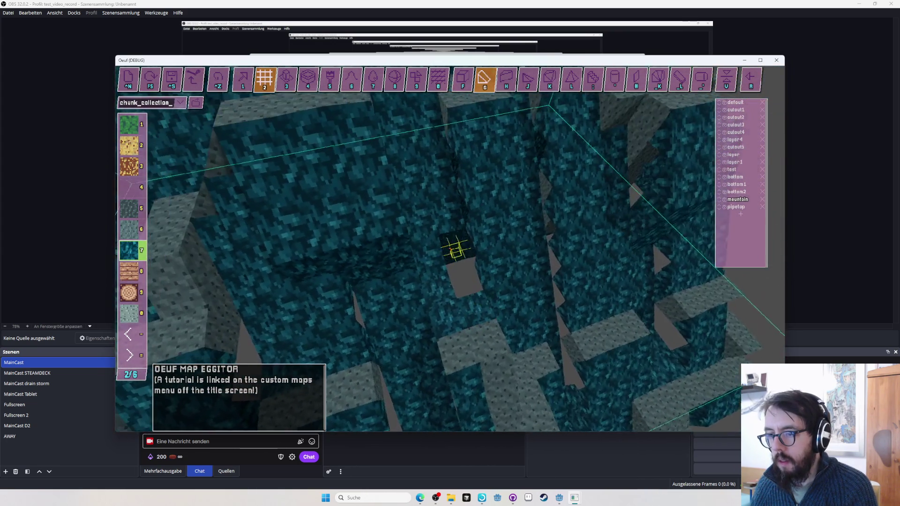
scroll(450, 249, up, 3)
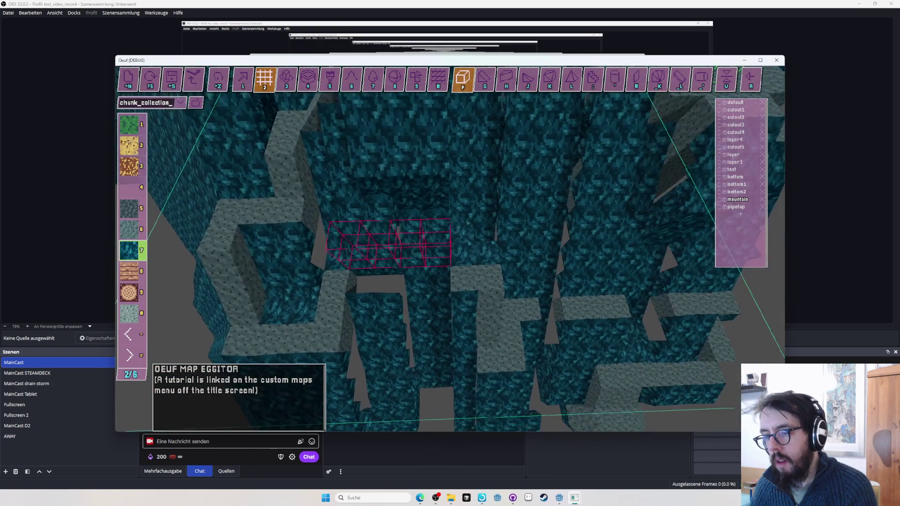
Look down on the maze, select the teal stone block (7) and play-test from the marked block.
drag(389, 243, 457, 251)
key(w)
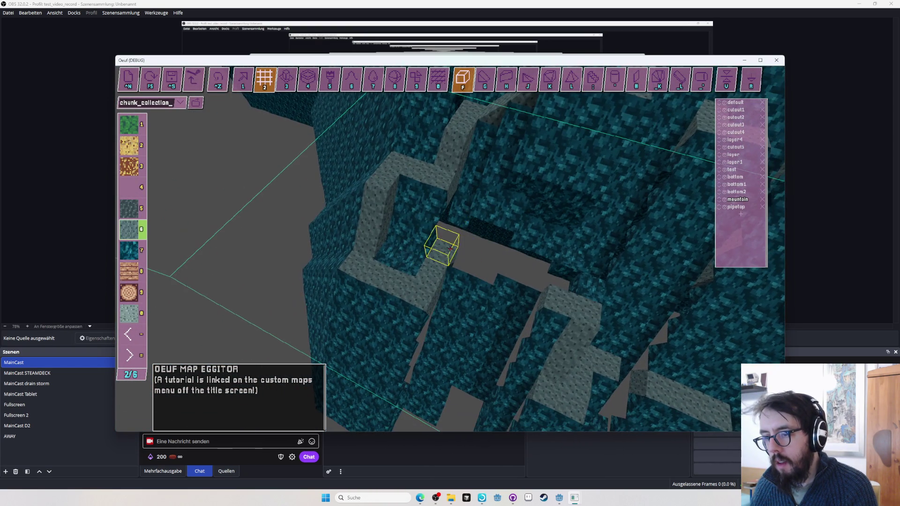
key(w)
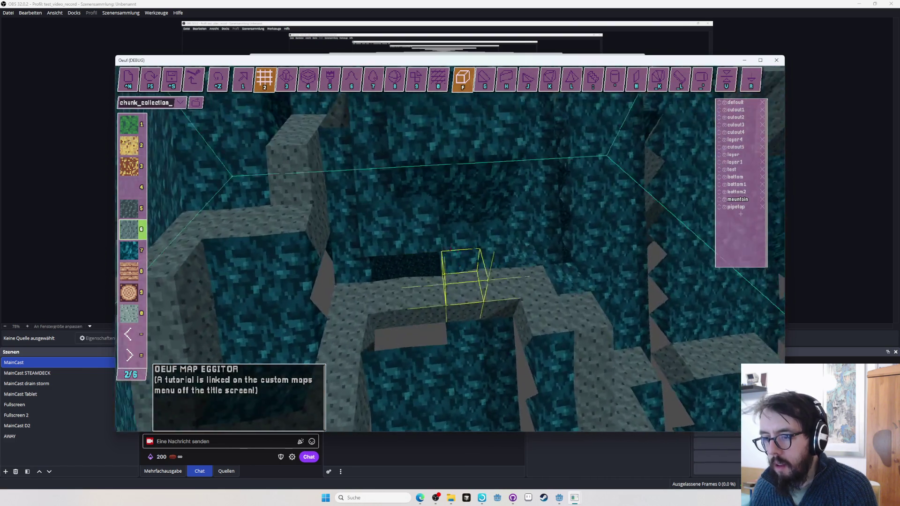
drag(450, 262, 450, 236)
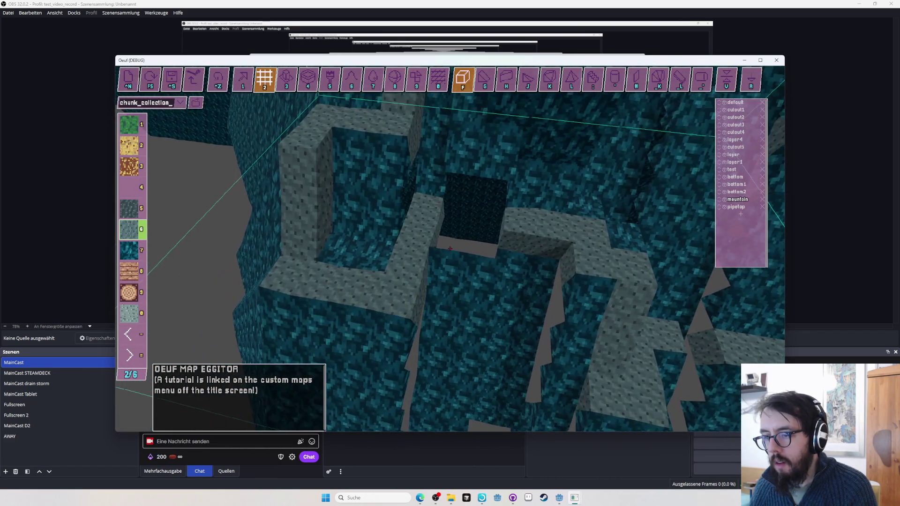
key(7)
key(g)
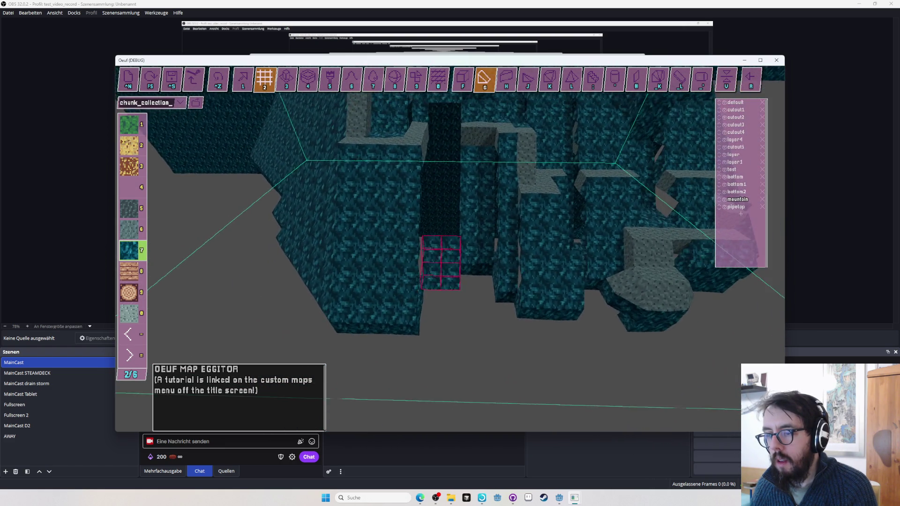
drag(450, 248, 451, 248)
key(F5)
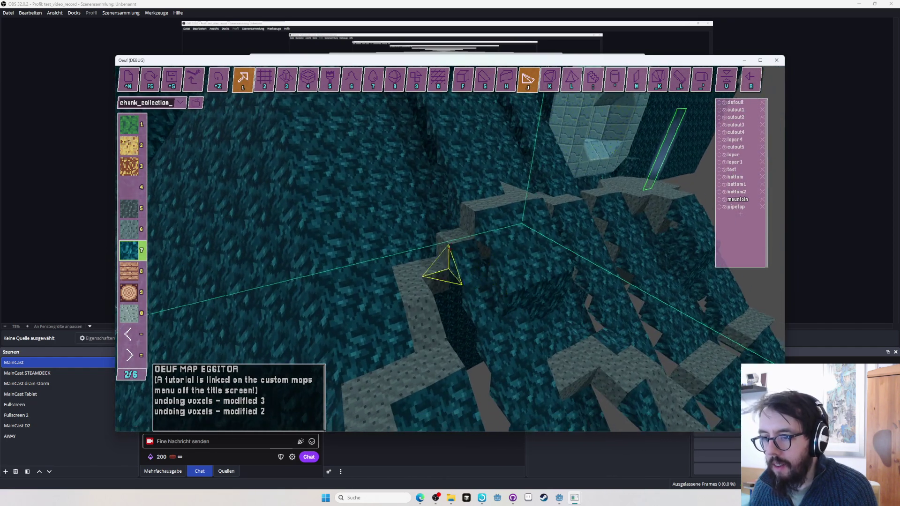
Return to the box tool, toggle R mode, and save the level as chunk_collection_2.txt.
key(g)
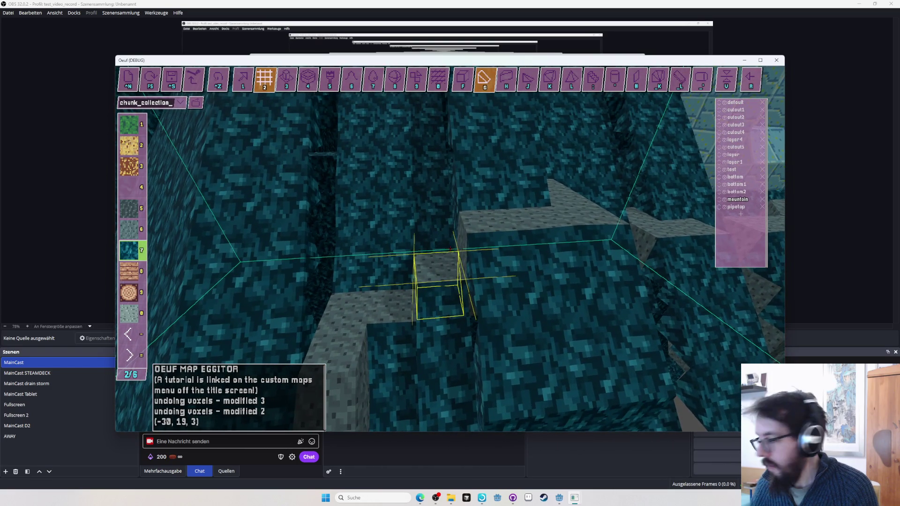
key(r)
key(r)
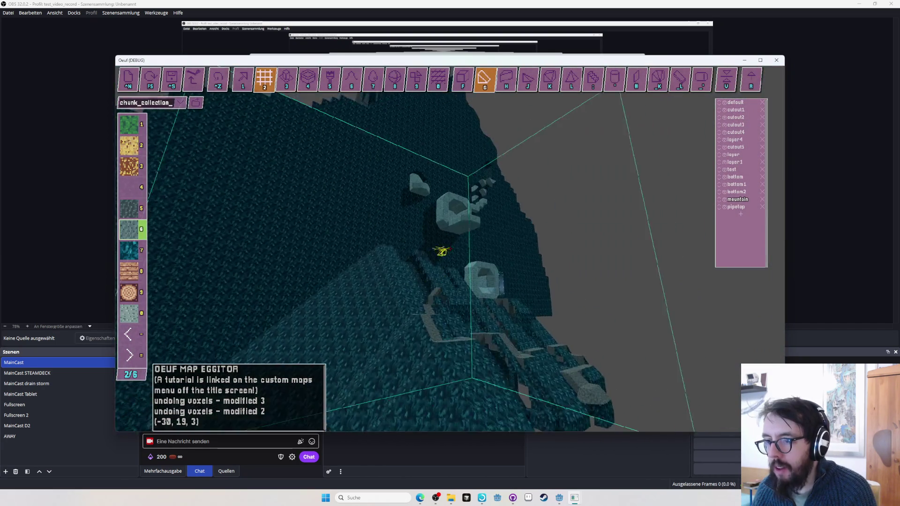
key(ctrl+s)
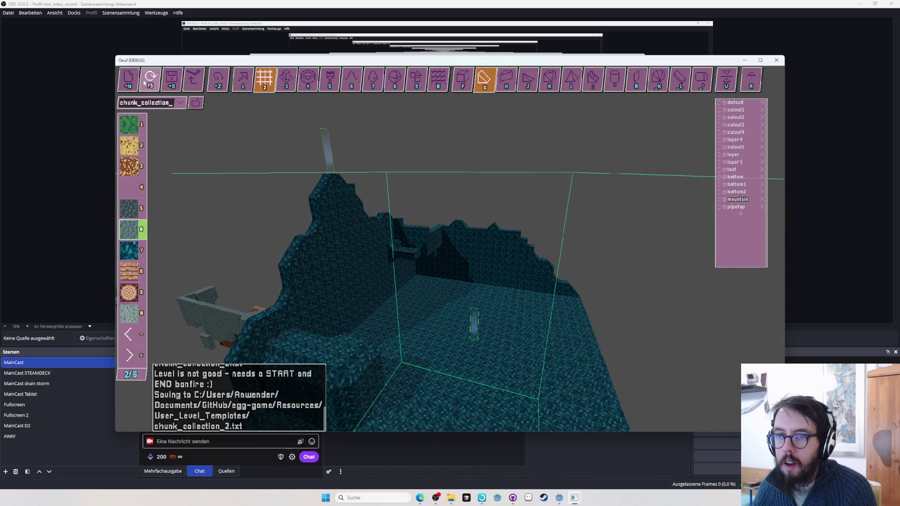
Load the minimal level set, then switch to the eggworld level set.
click(180, 102)
click(197, 124)
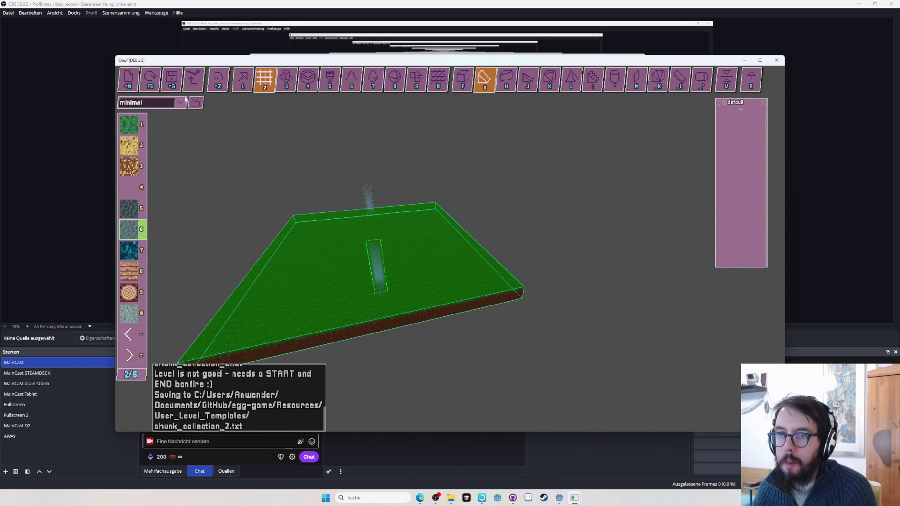
click(180, 102)
click(191, 114)
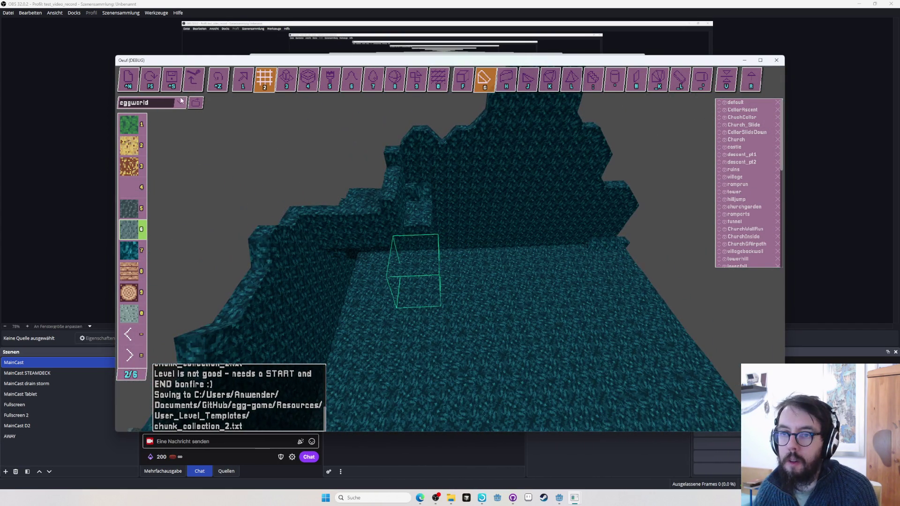
Load chunk_collection_2, then chunk_collection, and look around its green platform.
click(180, 102)
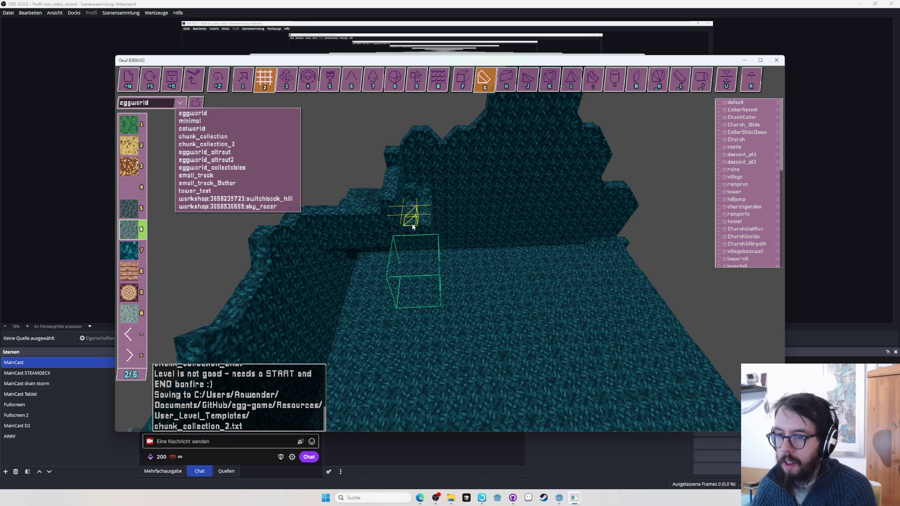
click(230, 145)
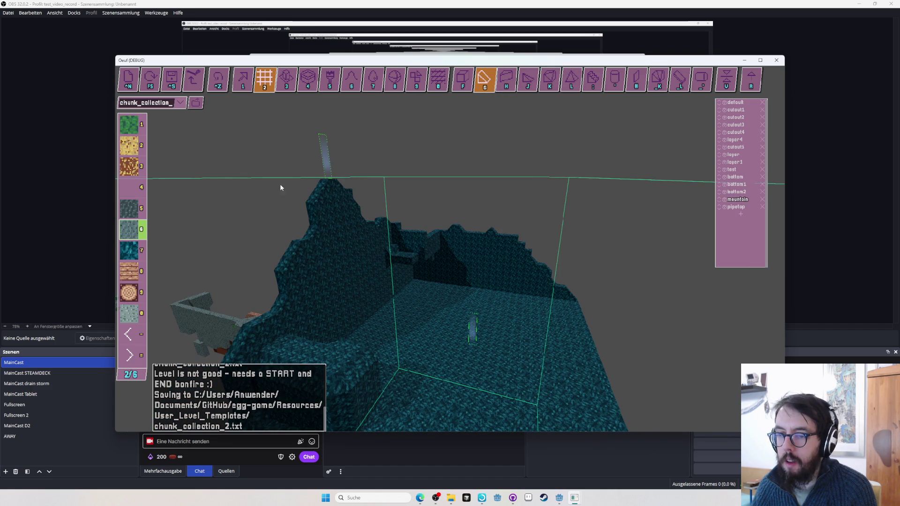
click(192, 103)
click(225, 134)
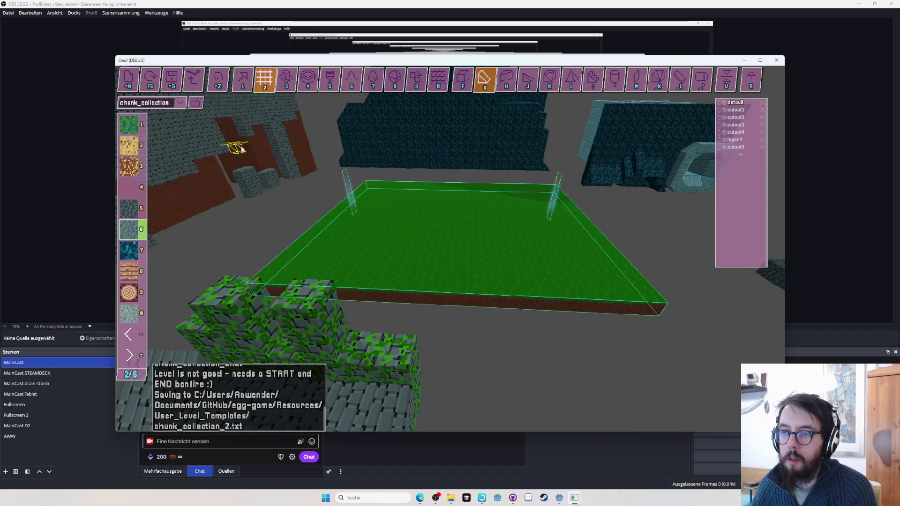
key(w)
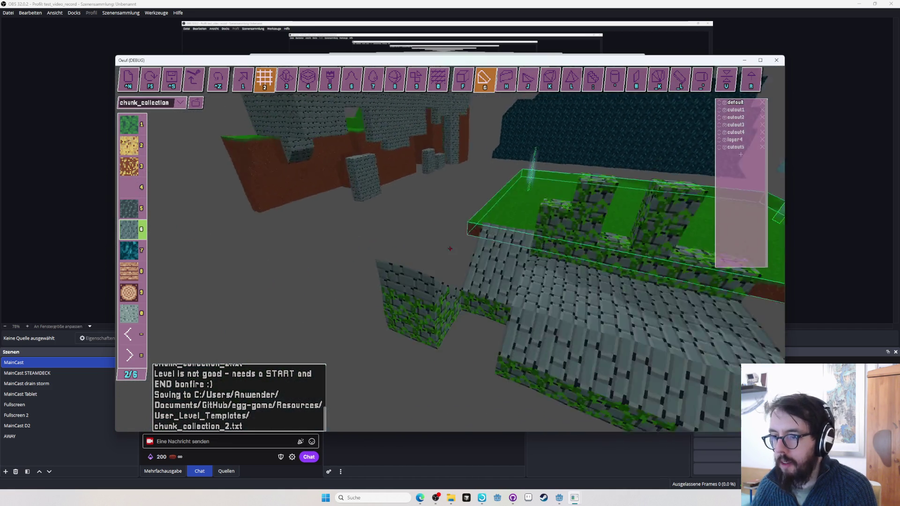
key(Left)
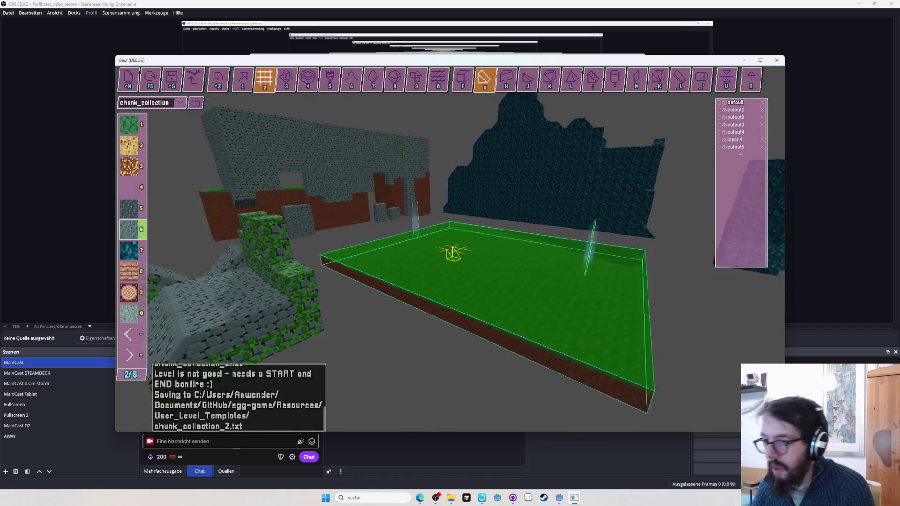
key(Right)
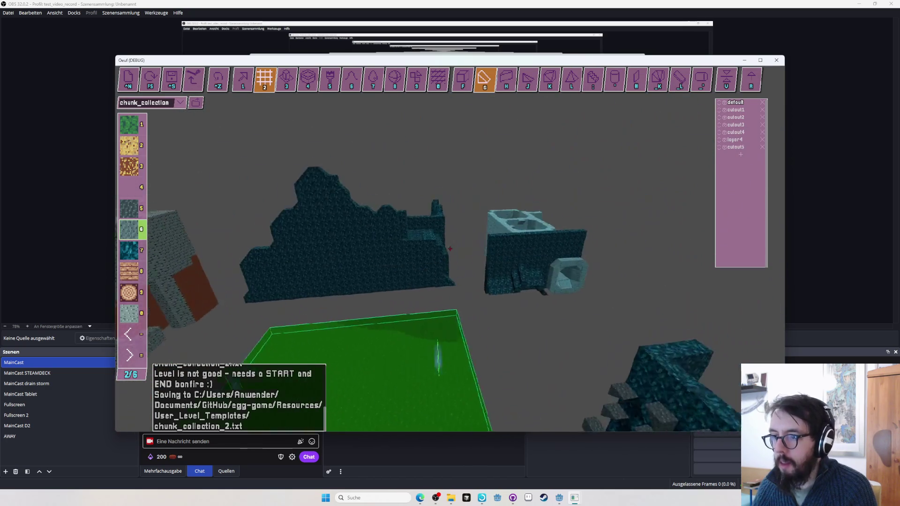
key(Left)
Reload the teal mountain chunk_collection_2 and orbit toward the mossy brick structure.
click(182, 103)
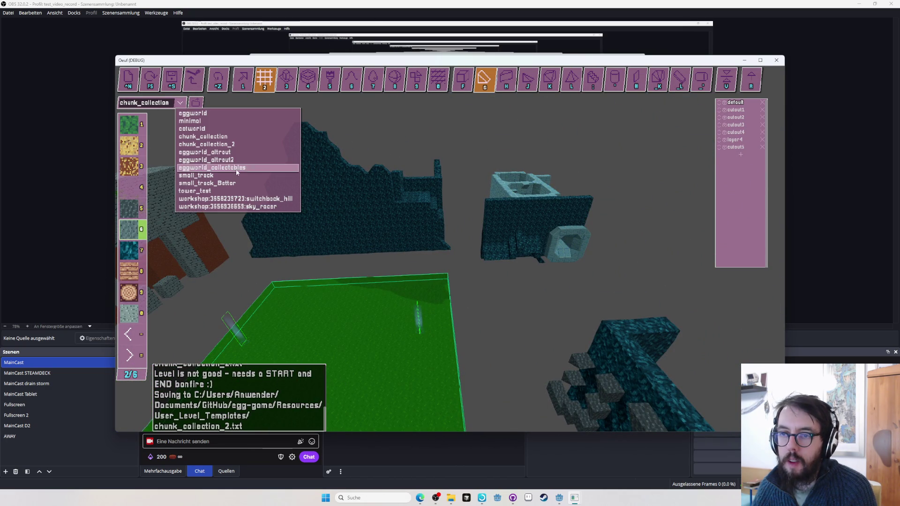
click(225, 145)
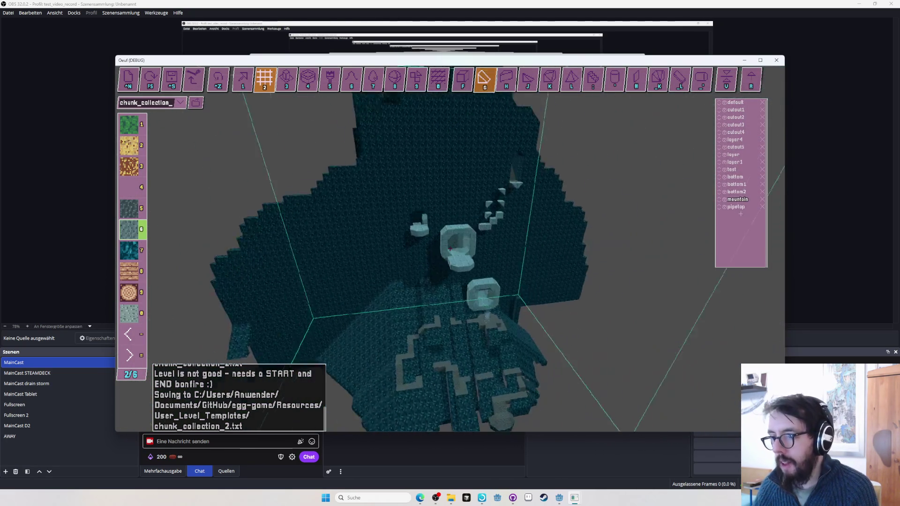
key(Left)
key(Left)
key(Left)
key(Left)
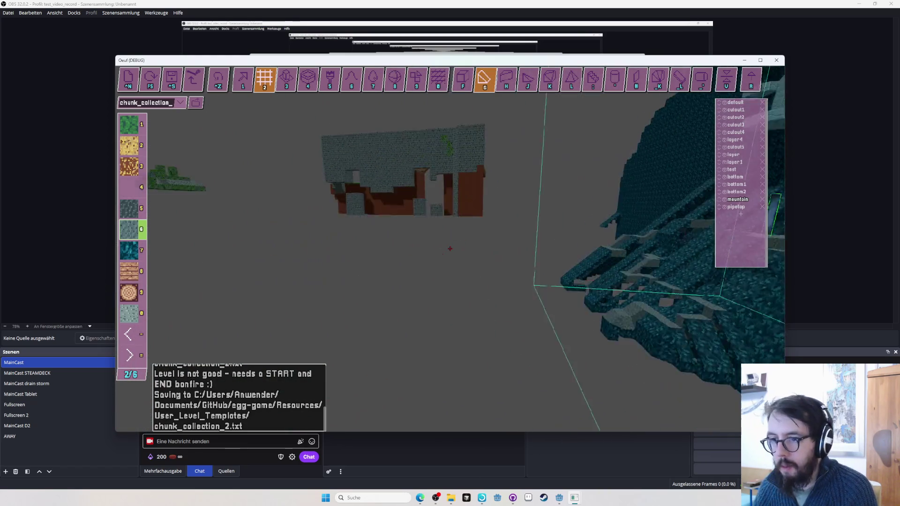
key(Left)
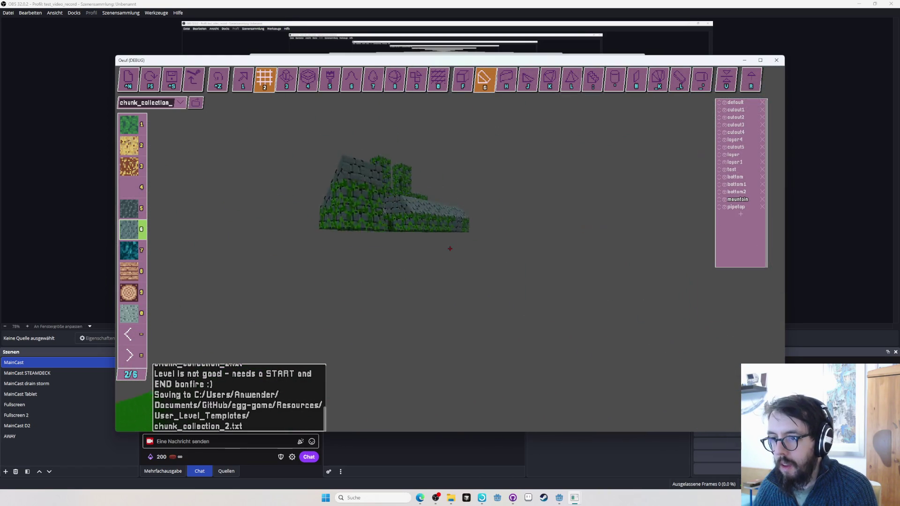
key(Up)
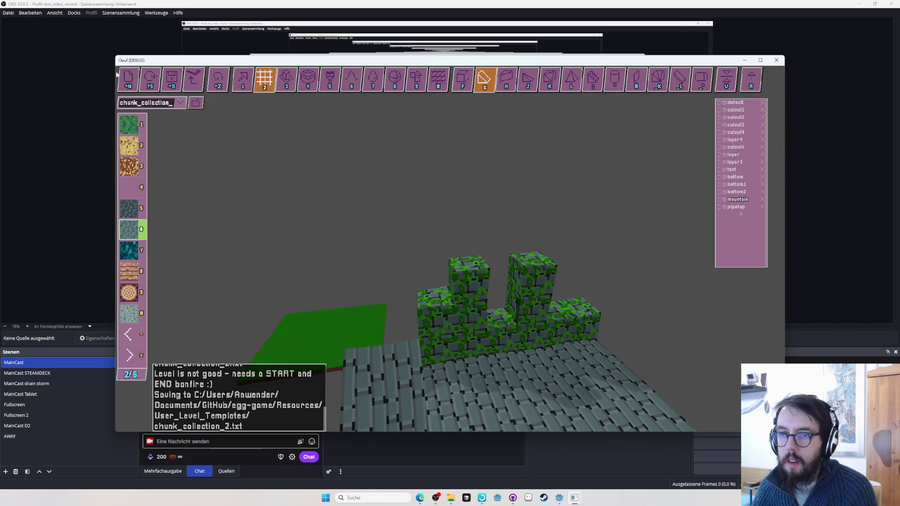
Cycle through eggworld, chunk_collection_2 and chunk_collection, then load and play eggworld_collectables.
click(180, 103)
click(204, 115)
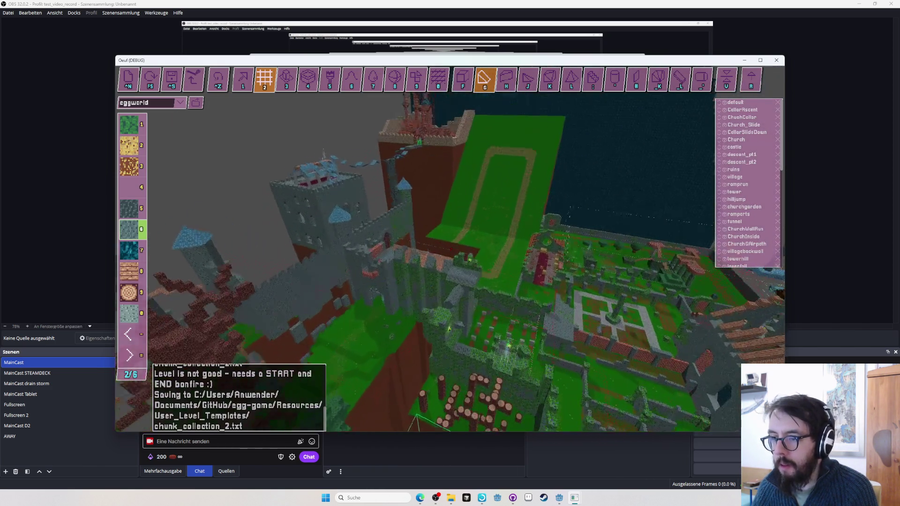
click(180, 103)
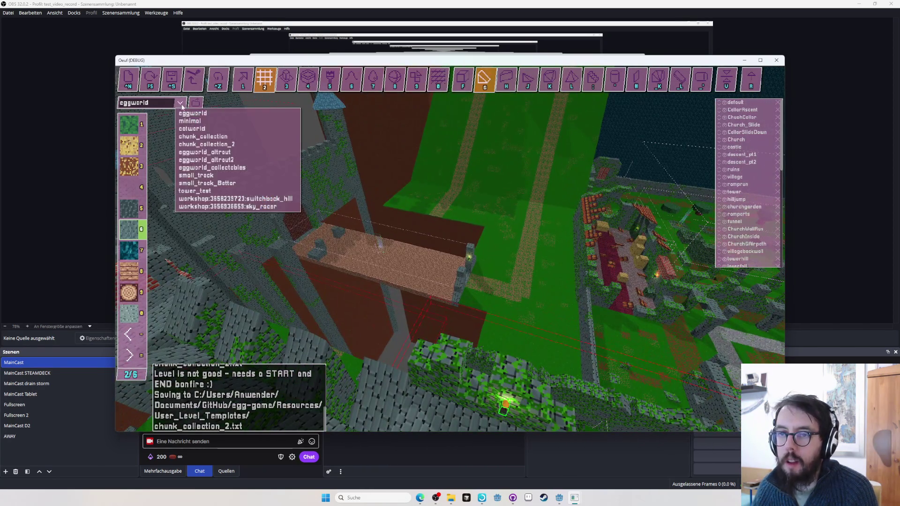
click(216, 143)
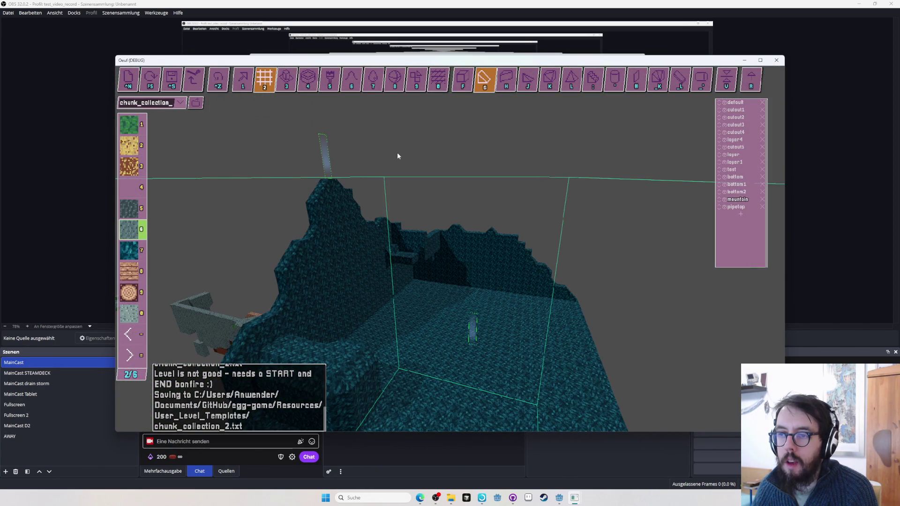
click(180, 102)
click(245, 140)
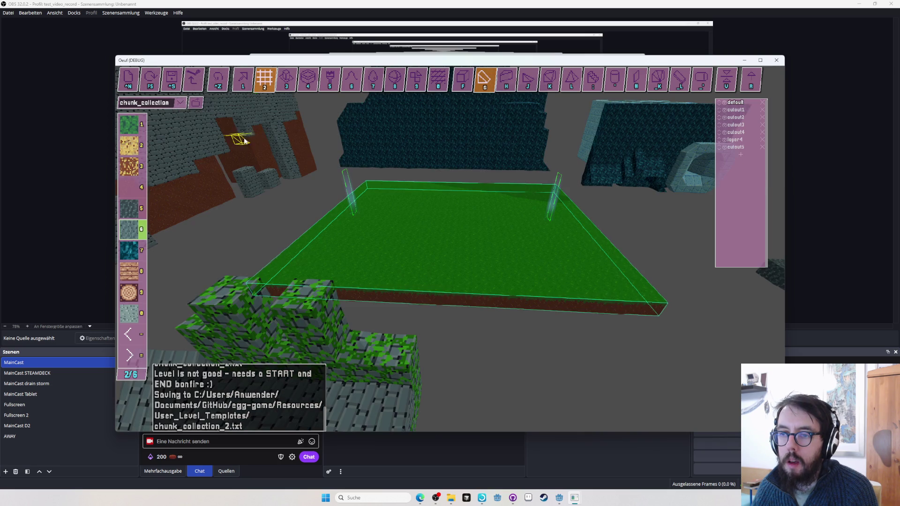
click(180, 102)
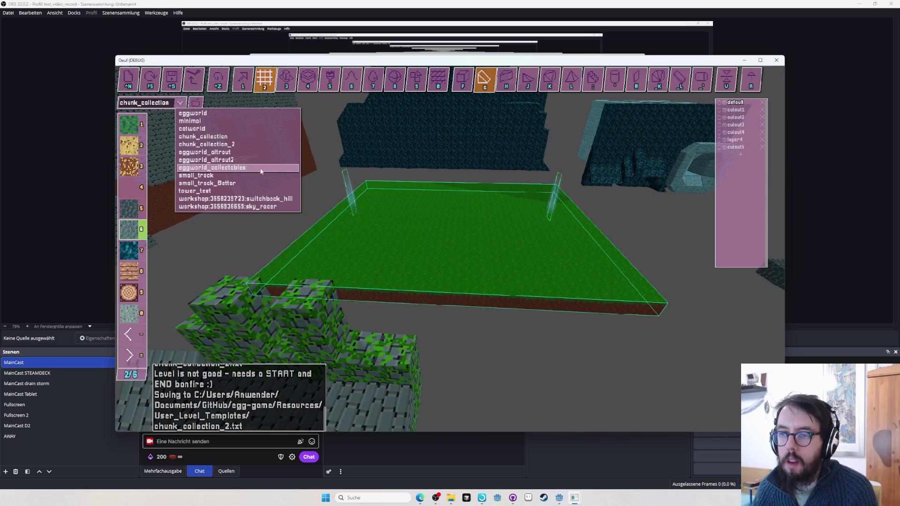
click(250, 169)
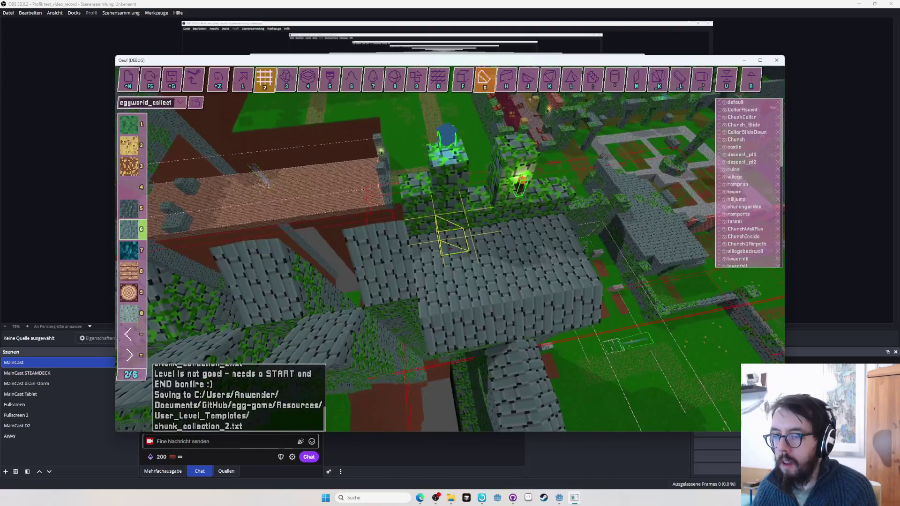
key(F5)
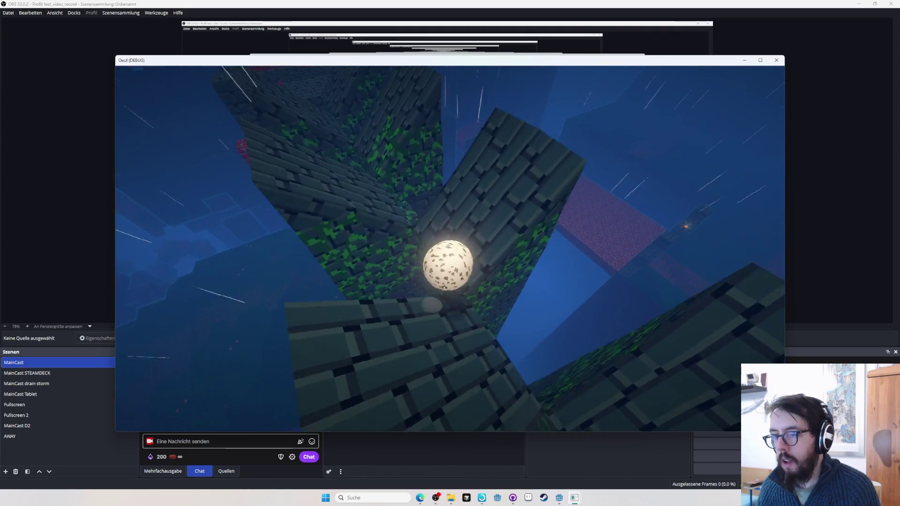
Restart the egg with F5, then leave play mode back to the editor with Tab.
key(F5)
key(F5)
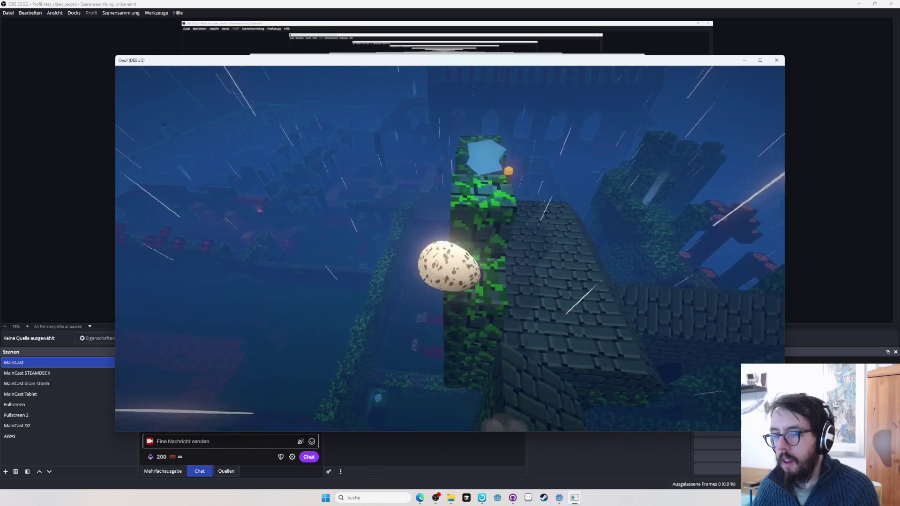
key(Tab)
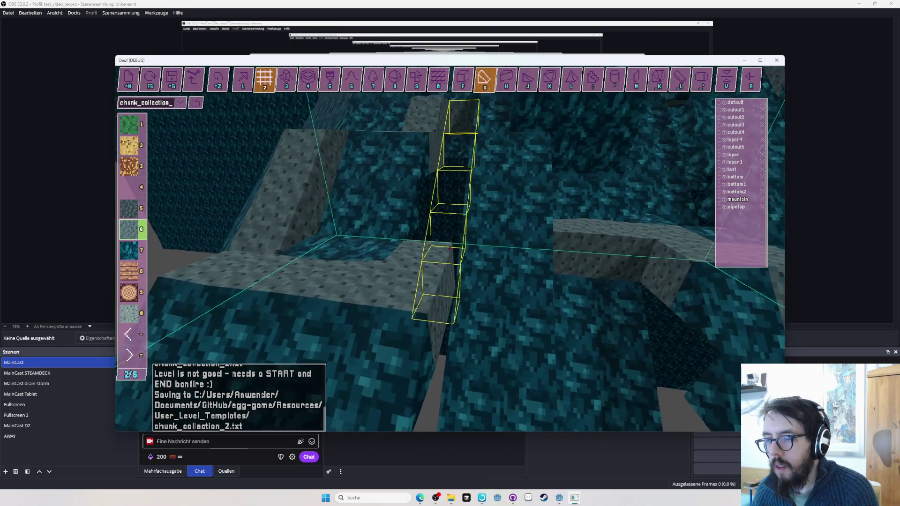
Undo the stacked voxel column, select block slot 7 and save the level.
key(ctrl+z)
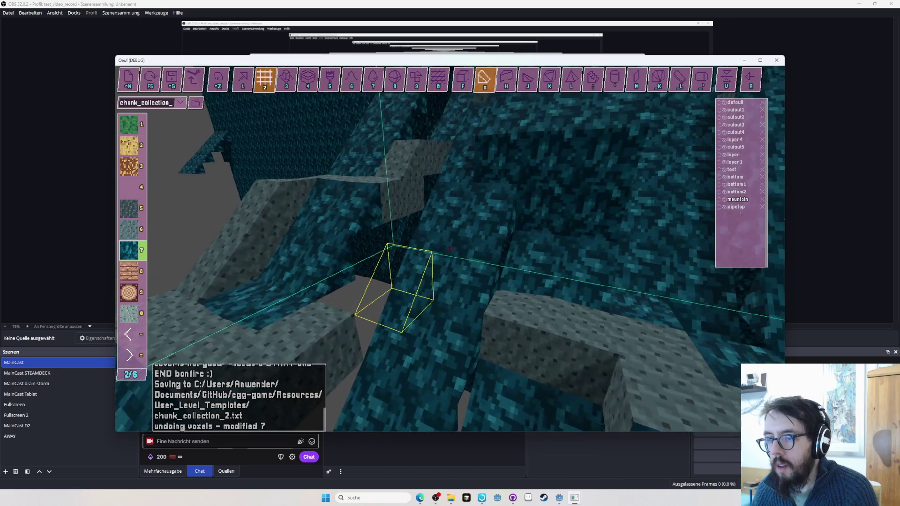
key(7)
key(ctrl+s)
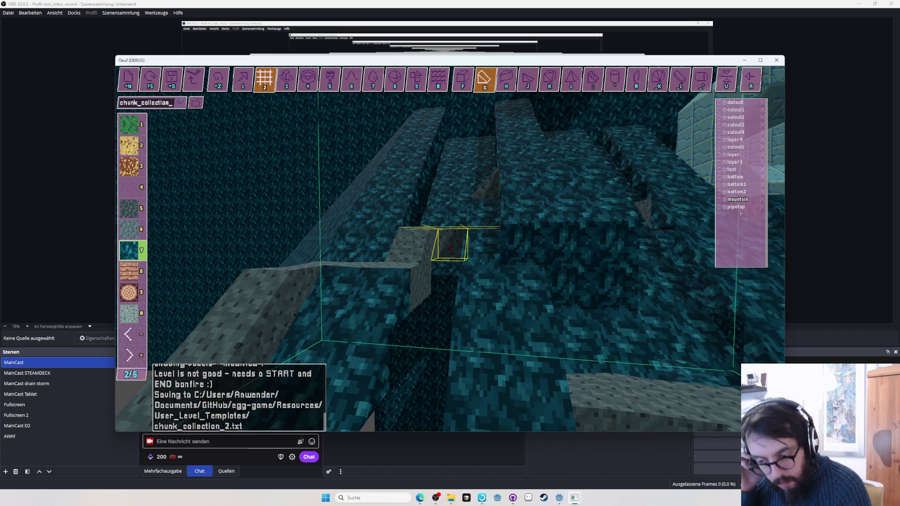
Switch to the extrude tool (3) in the game window, then bring the Godot editor forward.
key(alt+Tab)
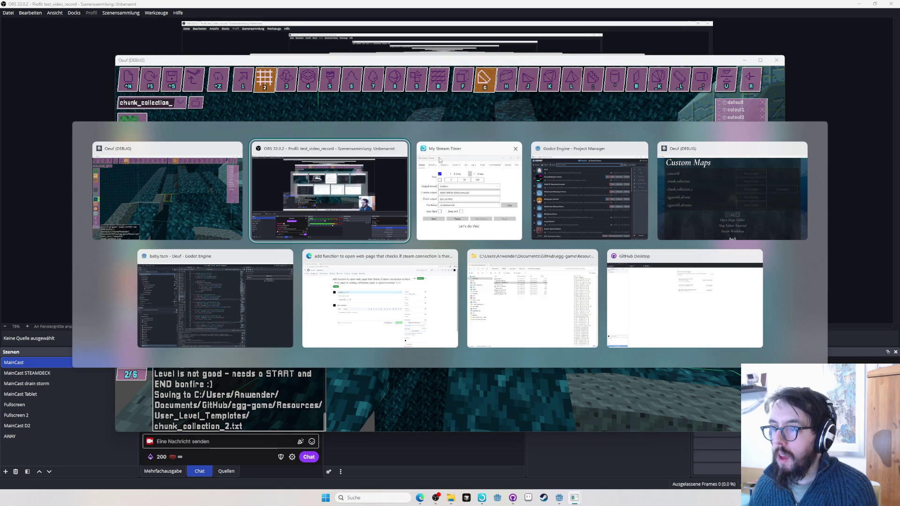
click(184, 218)
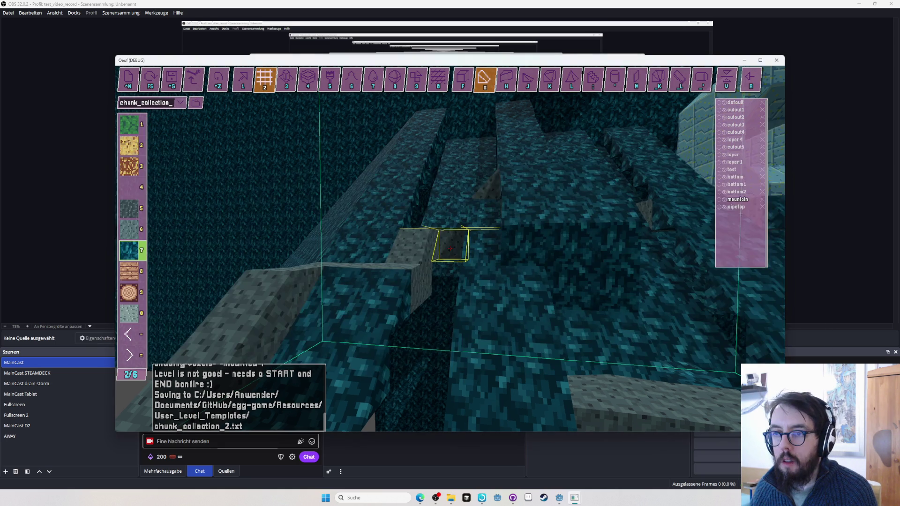
key(alt+Tab)
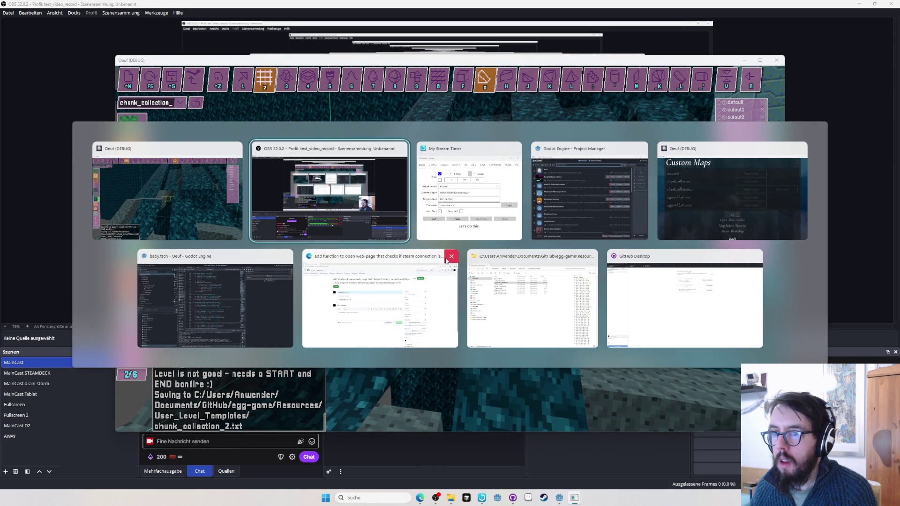
key(alt+Tab)
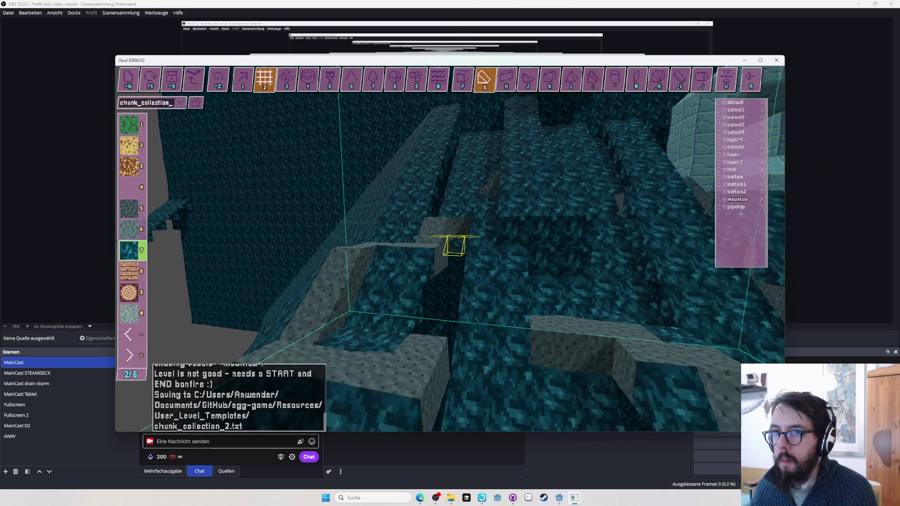
key(3)
key(w)
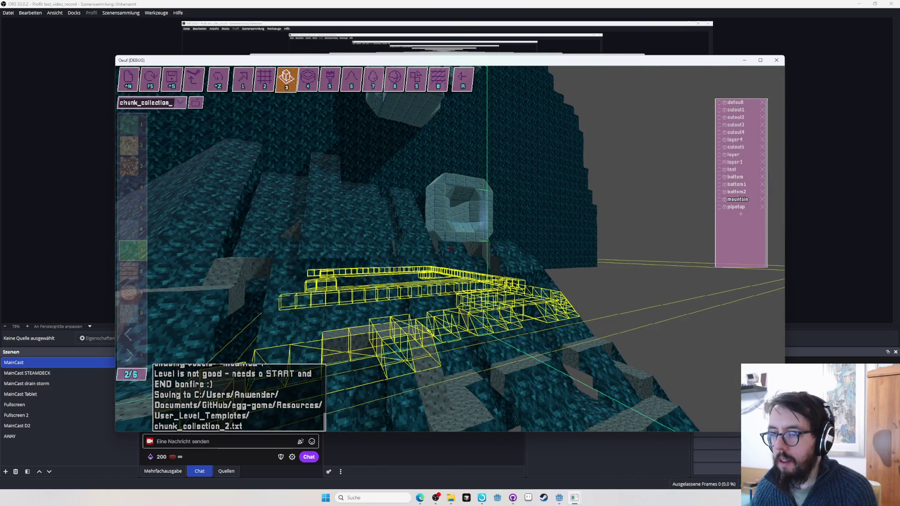
key(alt+Tab)
key(Tab)
key(Tab)
key(Tab)
key(Tab)
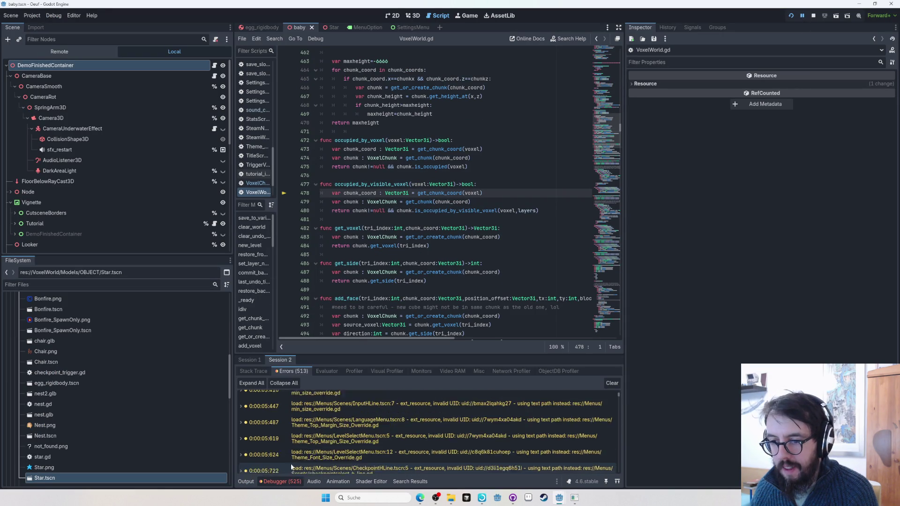
Inspect the debugger's session error lists and the paused game's stack frames, down to VoxelWorld line 478.
click(246, 482)
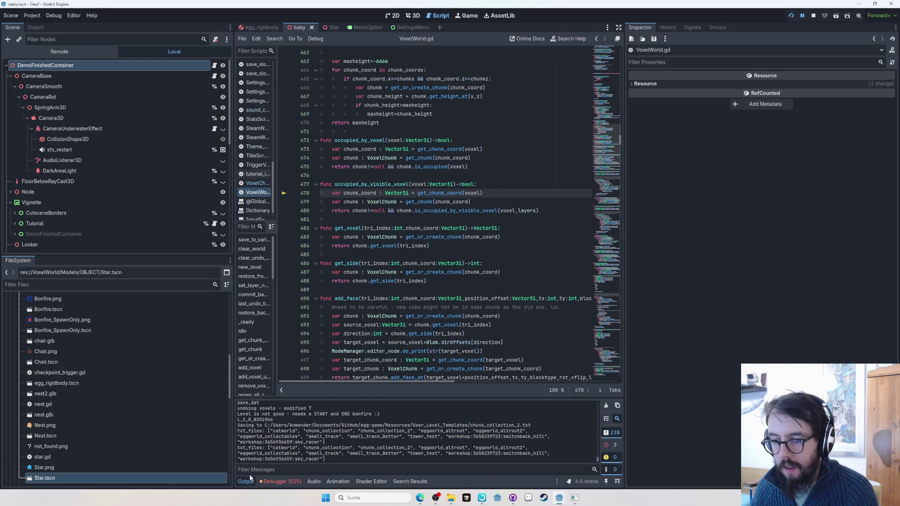
key(alt+Tab)
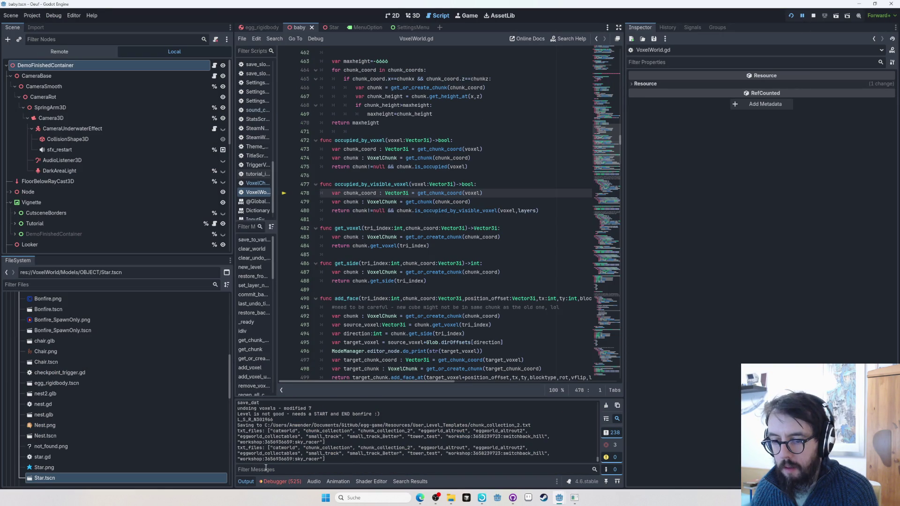
click(270, 482)
click(254, 366)
click(291, 370)
click(254, 370)
click(276, 361)
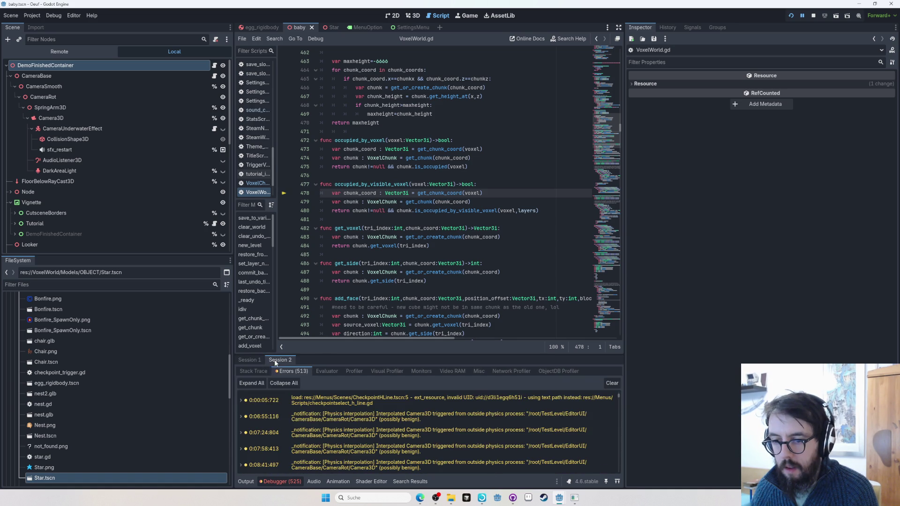
click(254, 371)
click(307, 427)
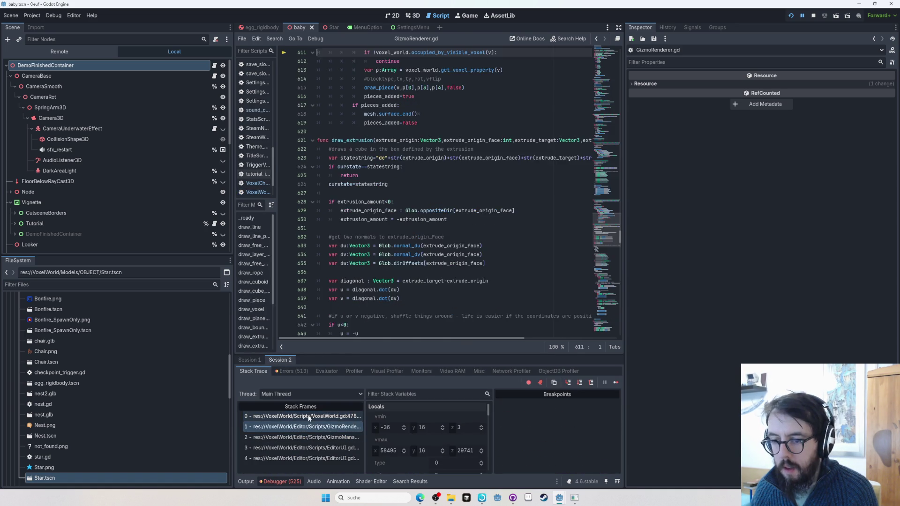
click(309, 416)
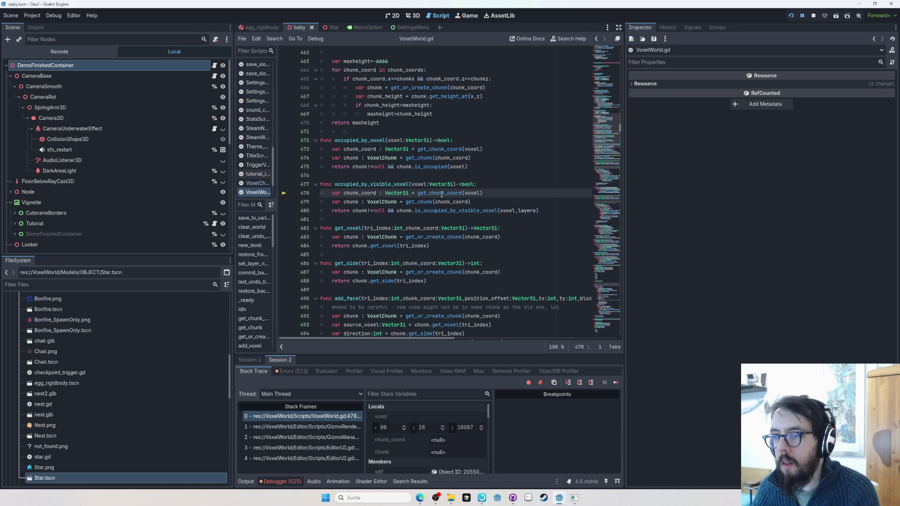
Jump to the get_chunk_coord definition, then resume the paused game from the debugger.
key(ctrl)
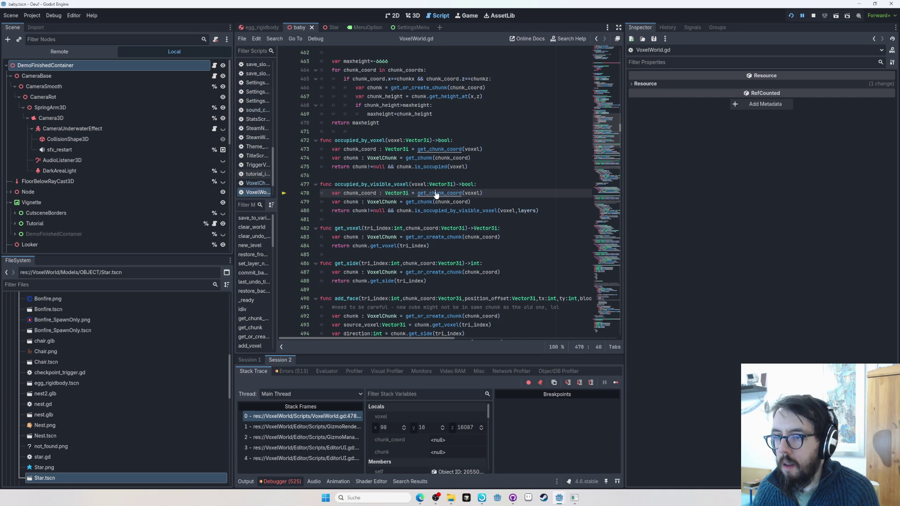
ctrl+click(436, 193)
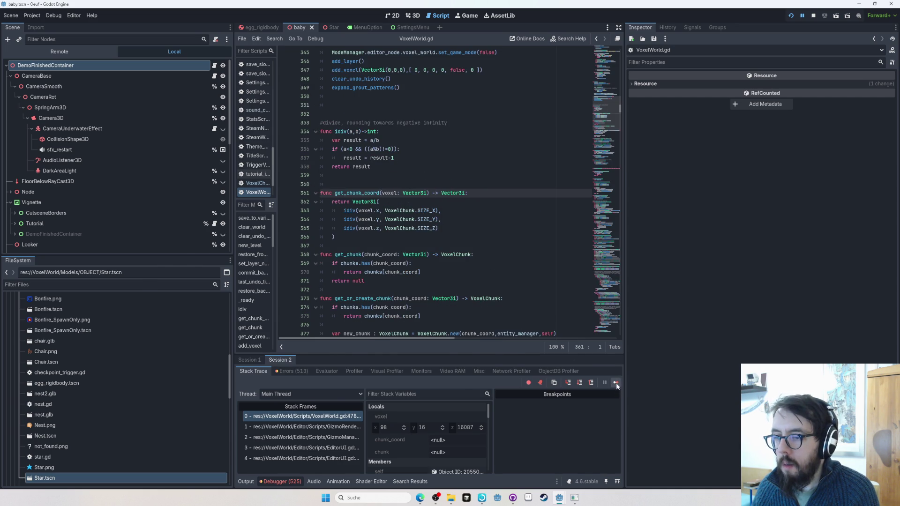
click(616, 383)
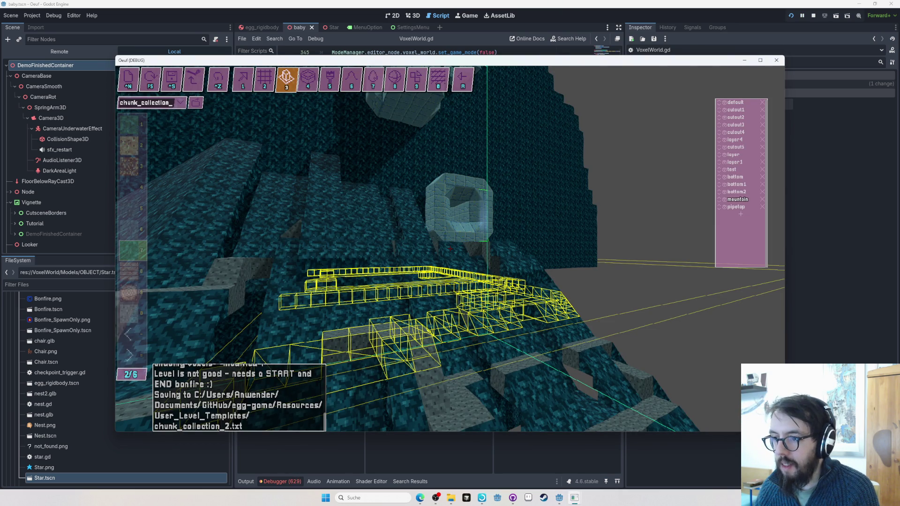
Open the egg-game repository's new-issue page in a new Edge tab.
key(alt+Tab)
key(alt+Tab)
key(alt+Tab)
key(alt+shift+Tab)
key(alt+shift+Tab)
key(alt+shift+Tab)
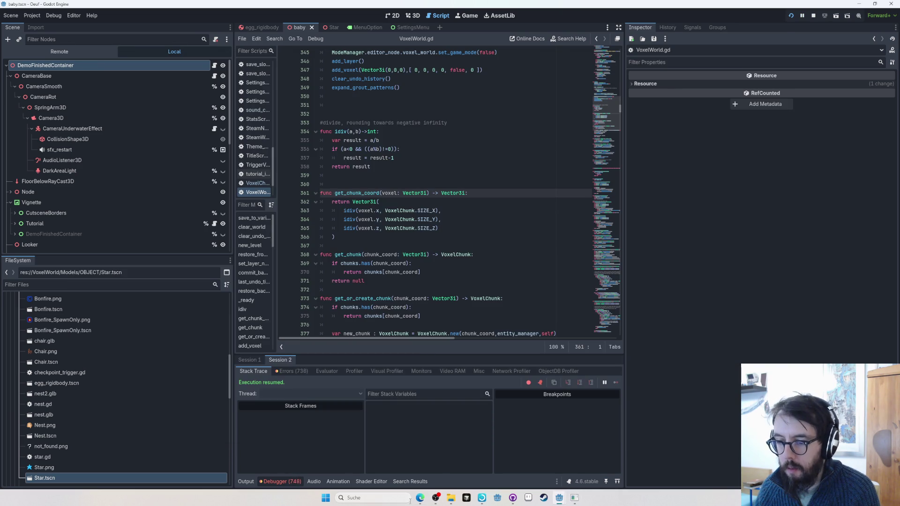
click(420, 498)
key(ctrl+t)
text(egg-game)
key(Return)
Create the egg-game issue titled 'limit range of extrude to too 100 or something'.
text(limni)
text(range of extrude to too 200 or something)
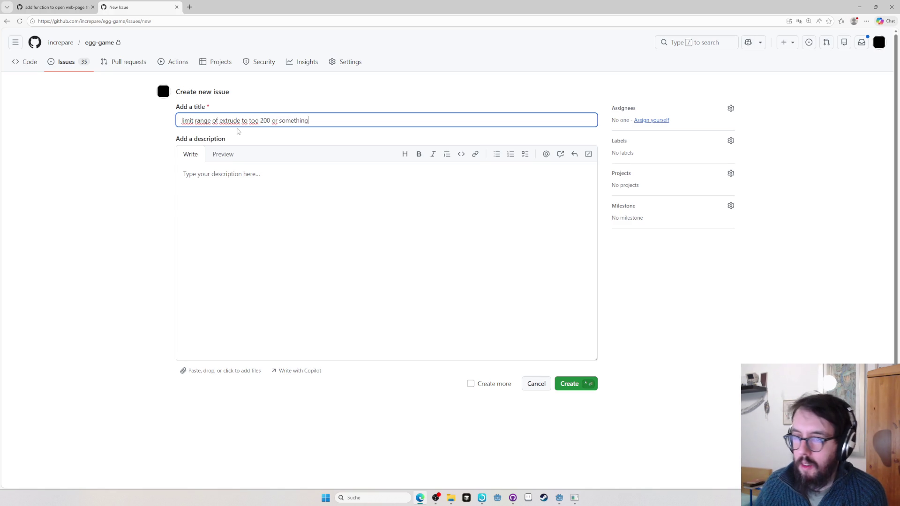
click(260, 120)
key(shift+Right)
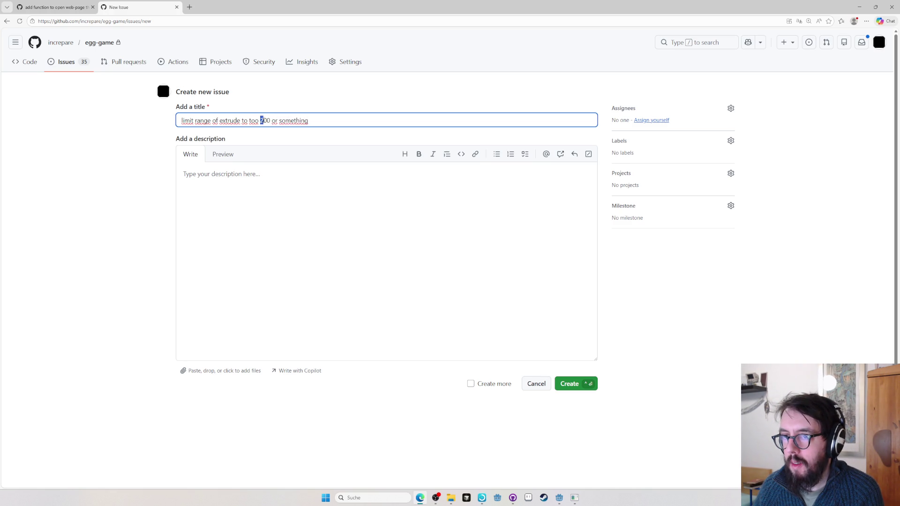
text(1)
click(570, 384)
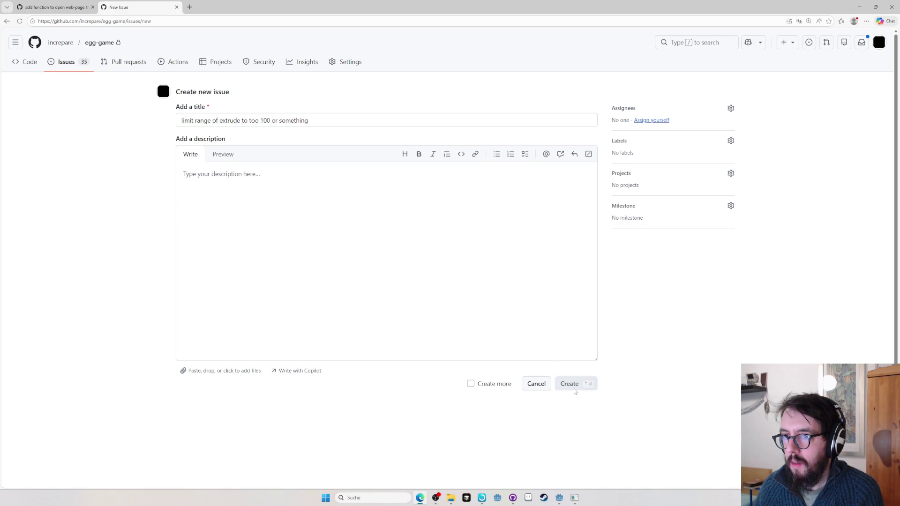
Close the unresponsive game window and return to the browser showing the new issue.
key(alt+Tab)
key(alt+Tab)
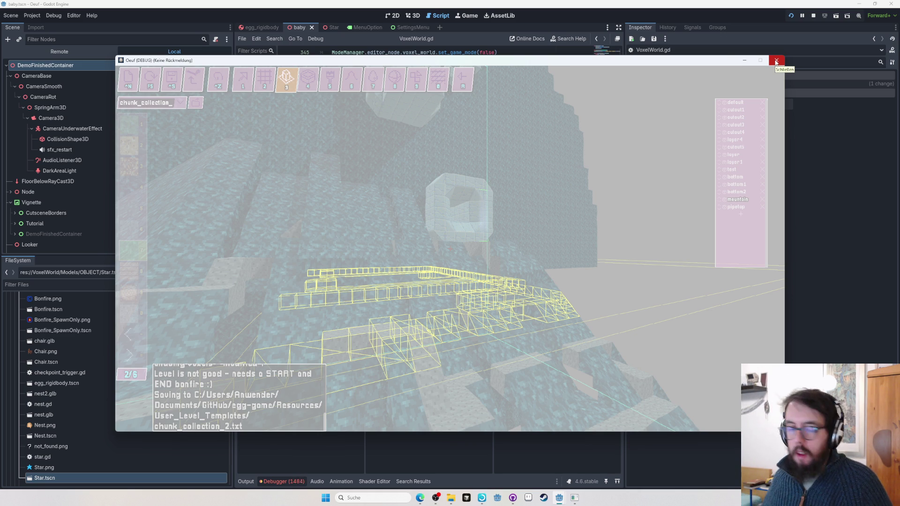
click(814, 15)
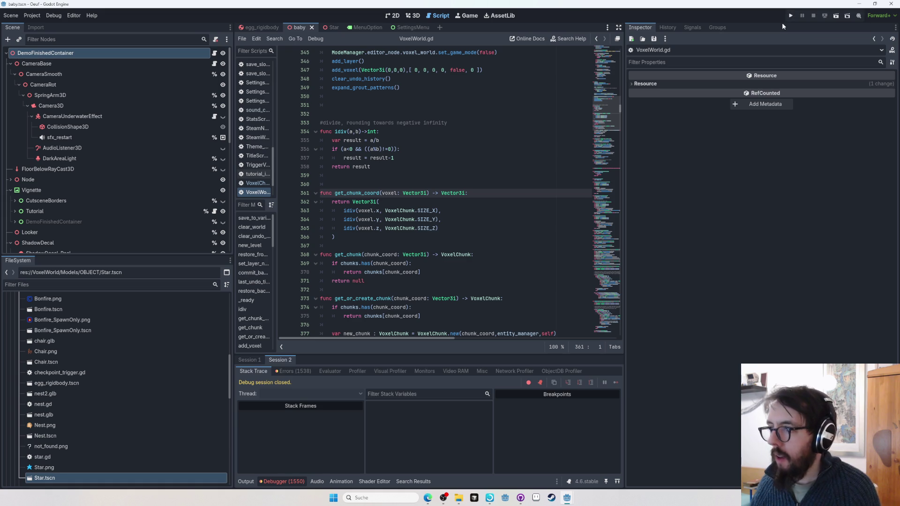
key(alt+Tab)
key(alt+Tab)
key(alt+shift+Tab)
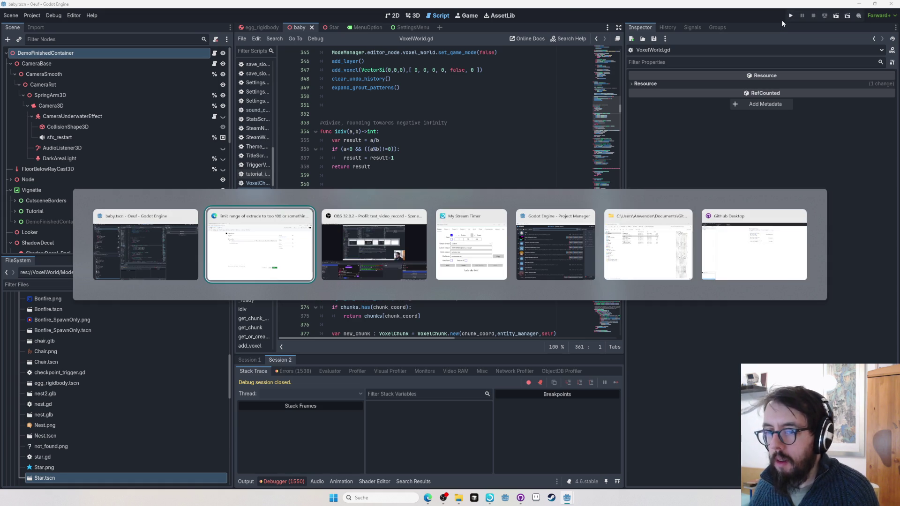
key(Escape)
key(alt+Tab)
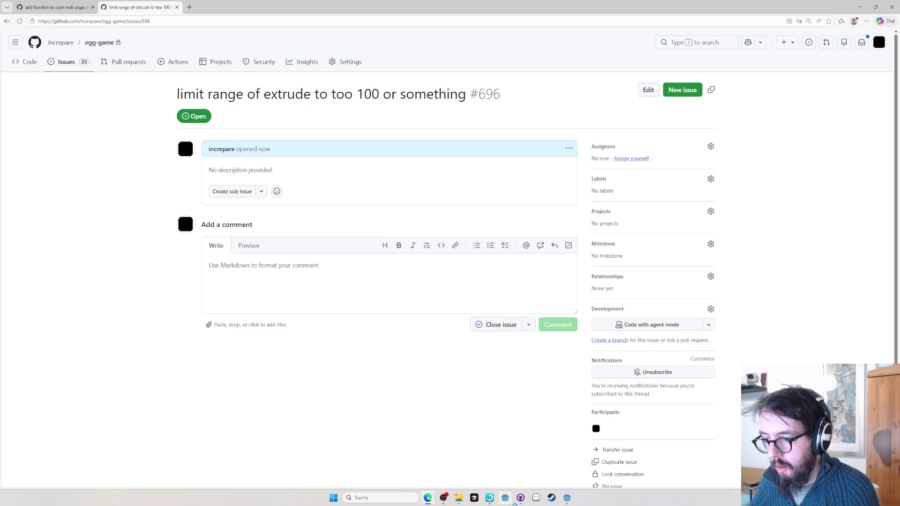
In GitHub Desktop, review the chunk_collection_2.txt diff among the pending changes.
mouse_move(521, 501)
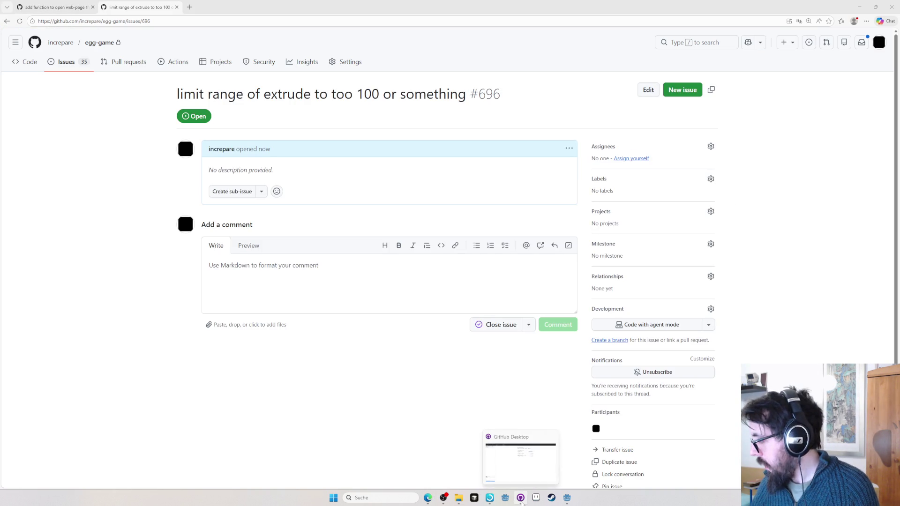
click(531, 476)
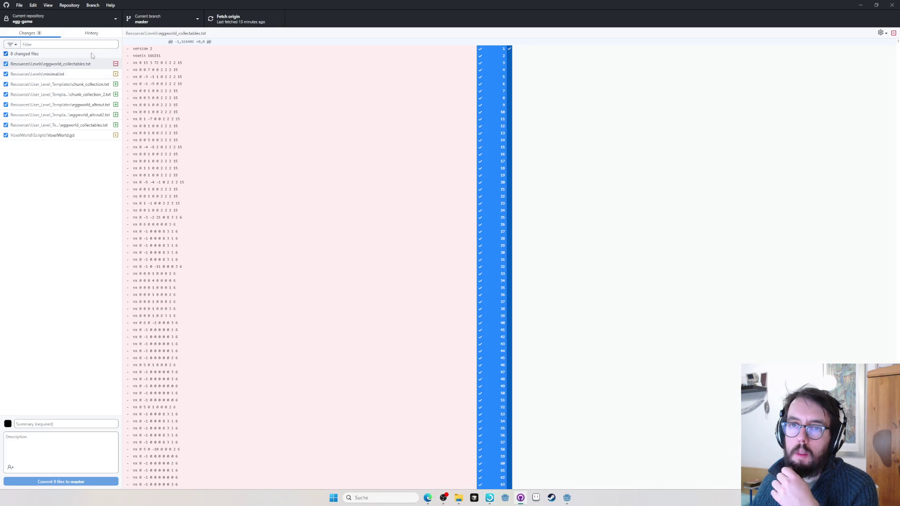
click(65, 85)
click(73, 96)
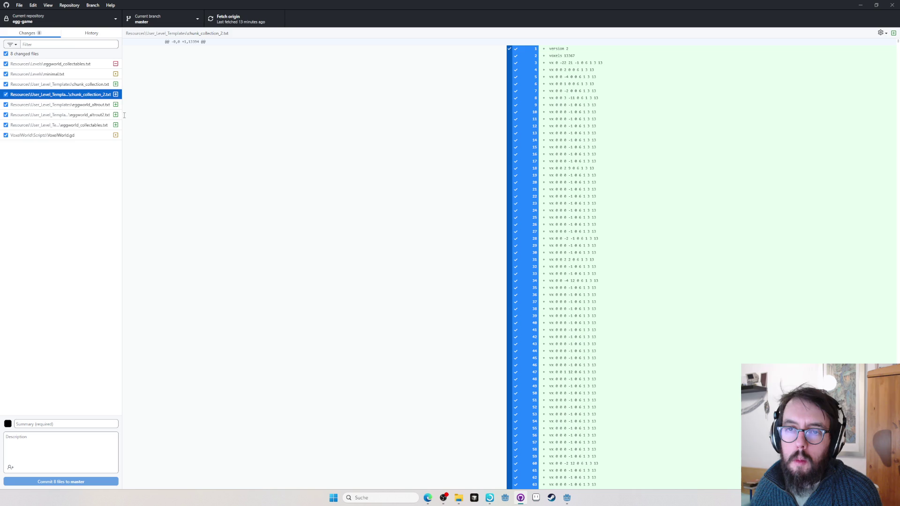
drag(122, 115, 198, 115)
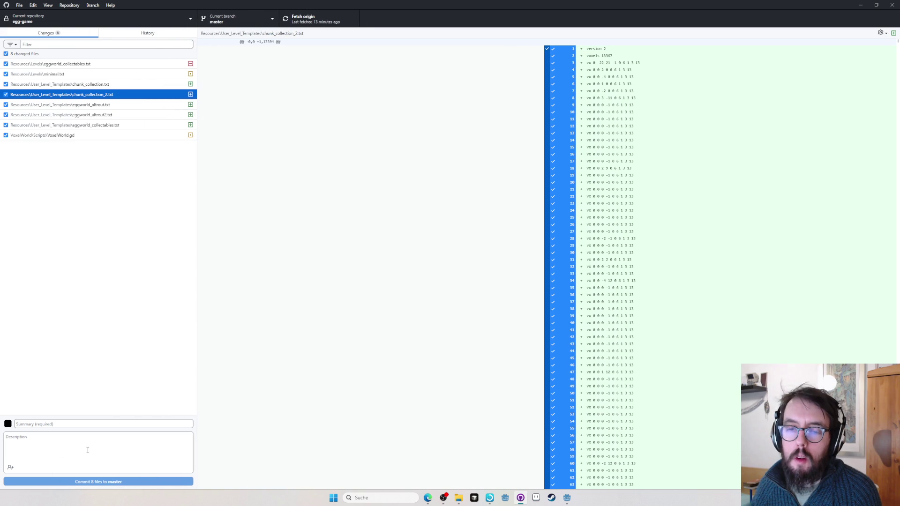
Commit all 8 files to master as 'work on chunk collection level, work on editor' and check History.
click(86, 423)
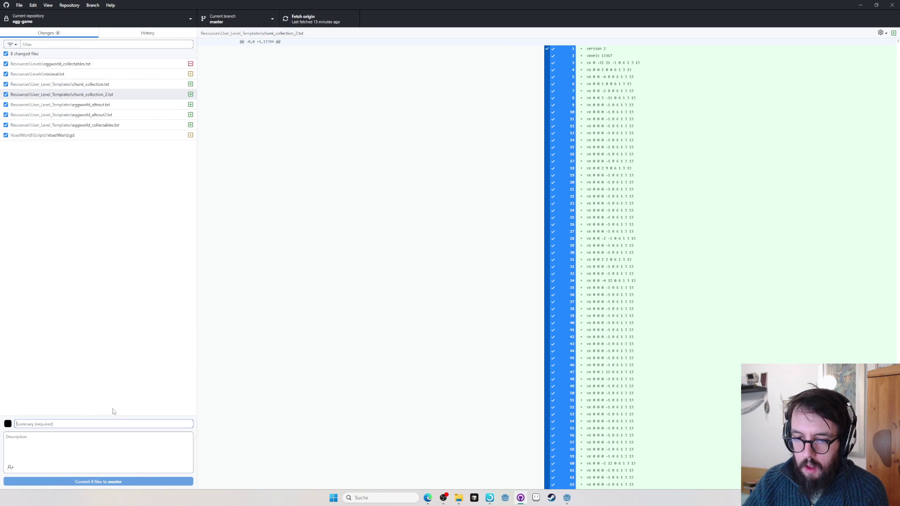
text(leve)
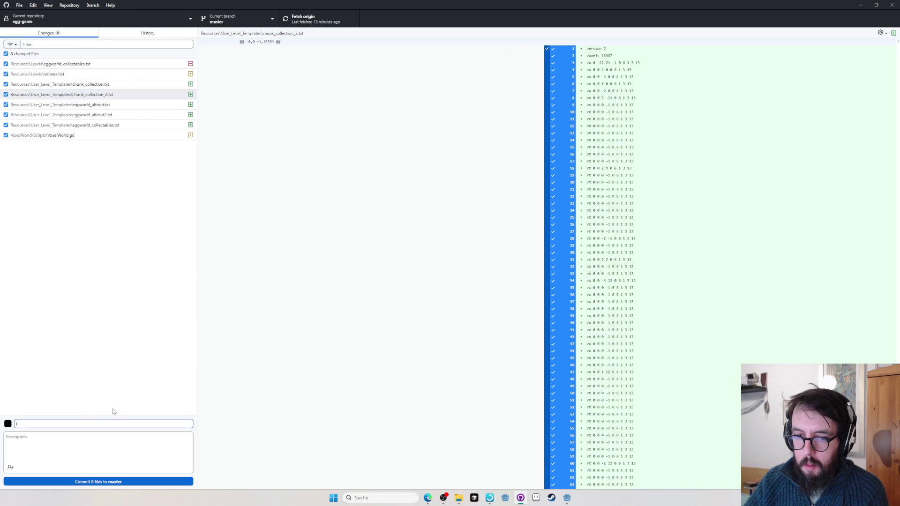
key(BackSpace)
text(work on chunk co)
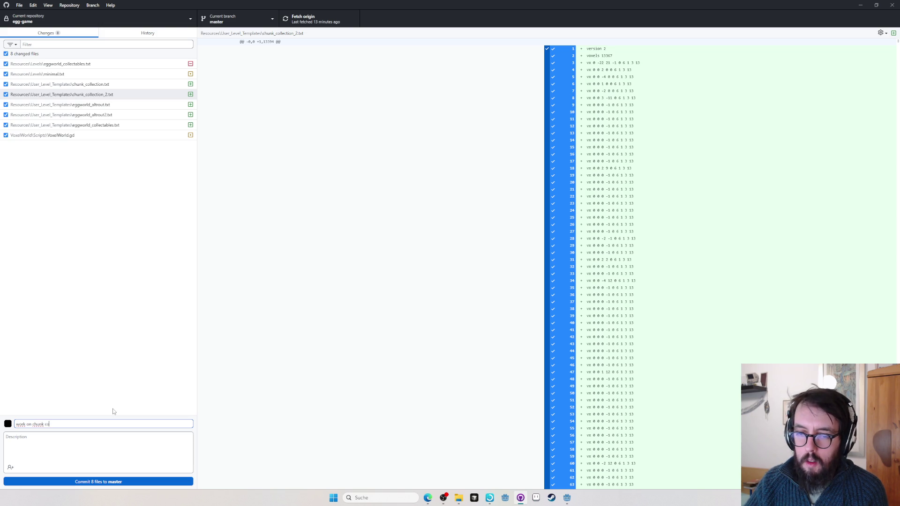
text(lleciton level,)
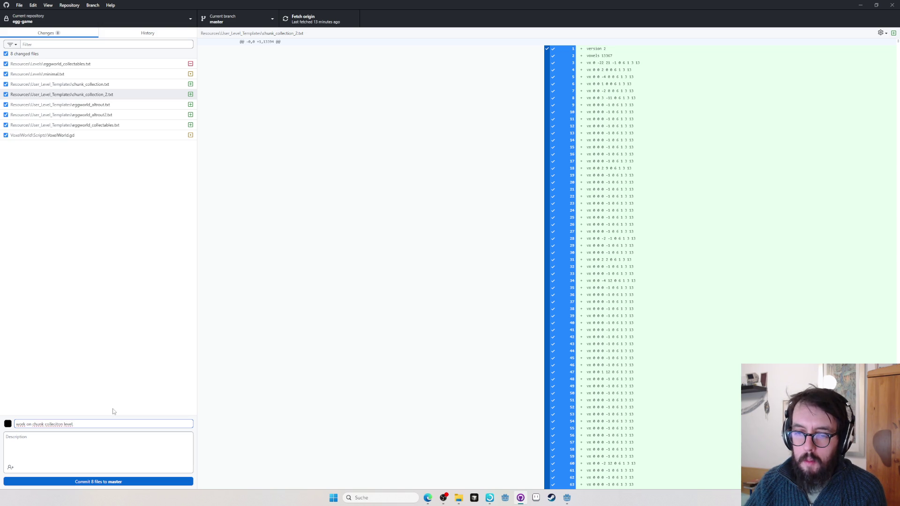
text( work on editor)
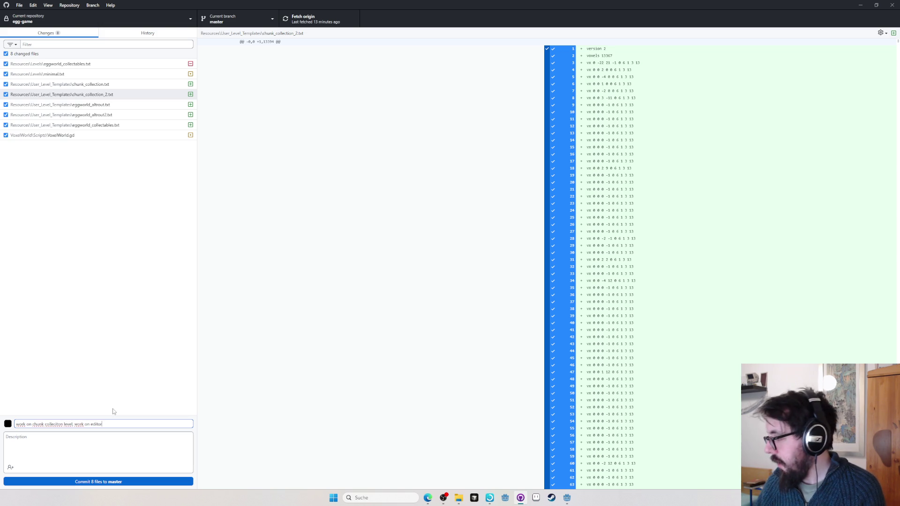
click(115, 482)
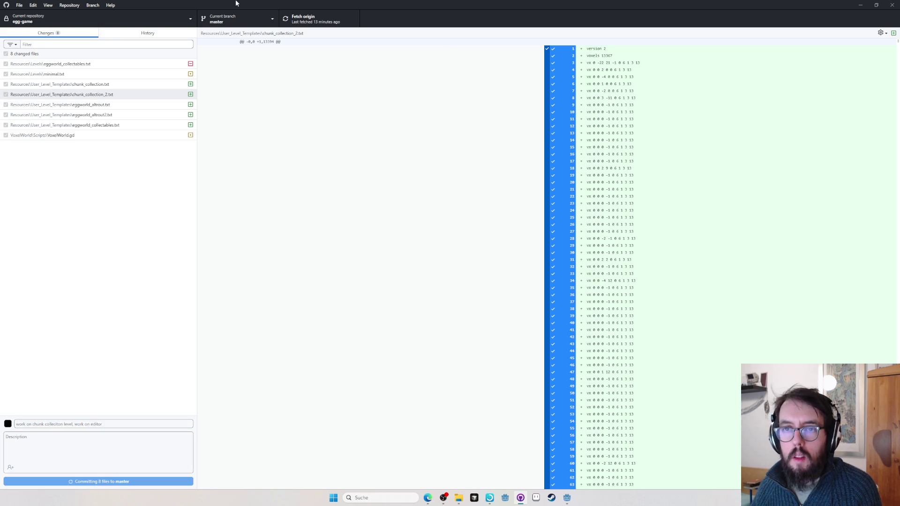
click(312, 18)
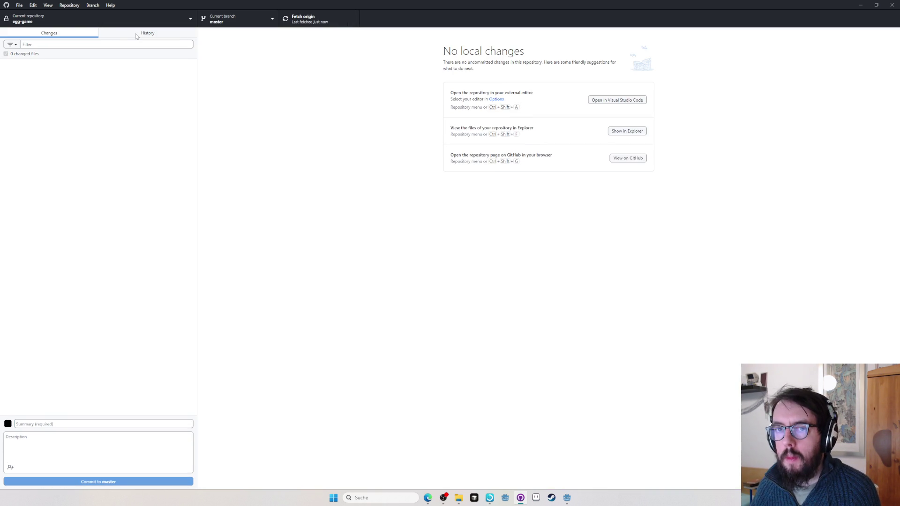
click(137, 36)
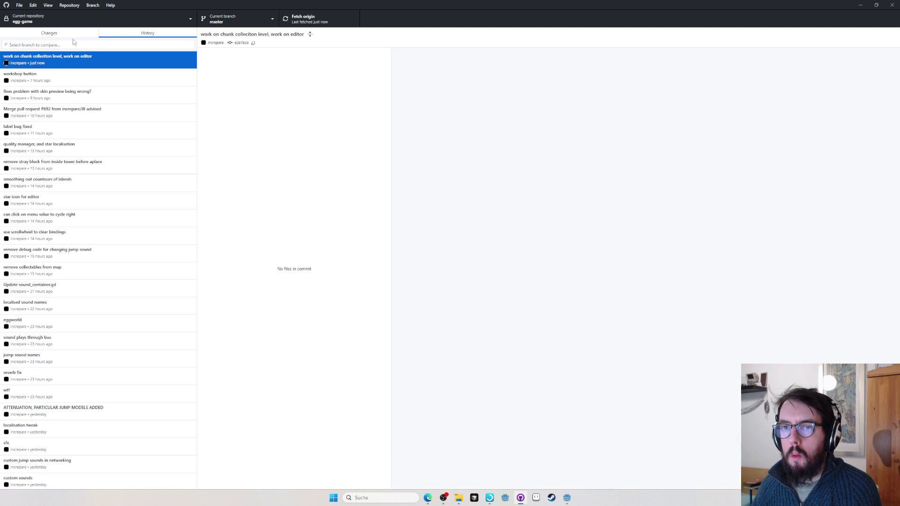
click(73, 33)
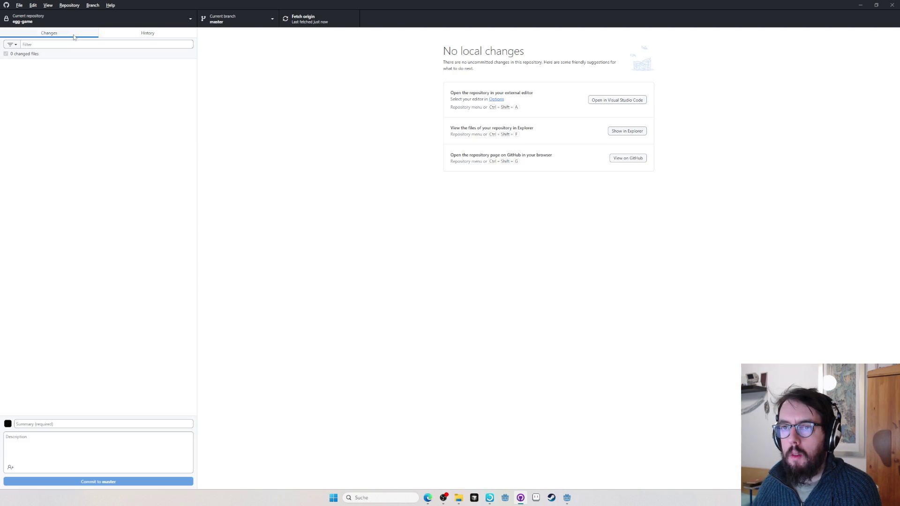
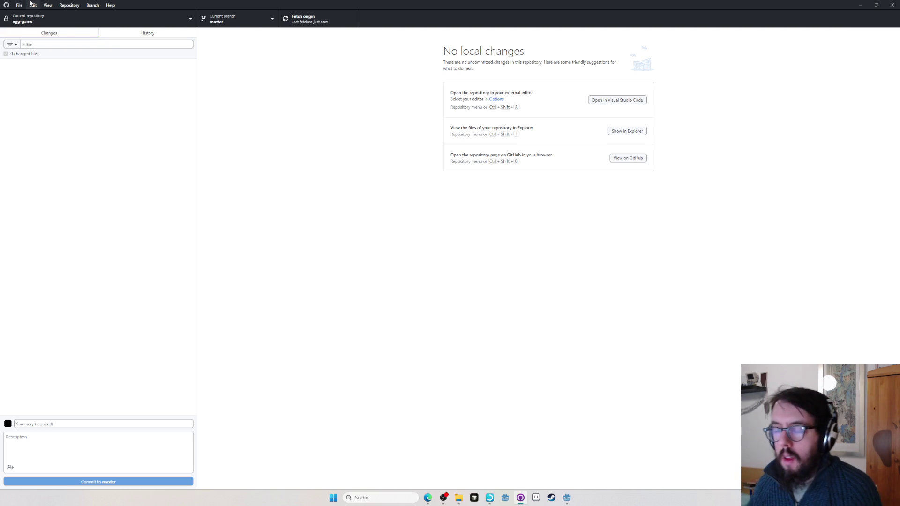
Switch from GitHub Desktop back to the Godot editor showing the VoxelWorld.gd script.
key(alt+Tab)
key(alt+Tab)
key(alt+Tab)
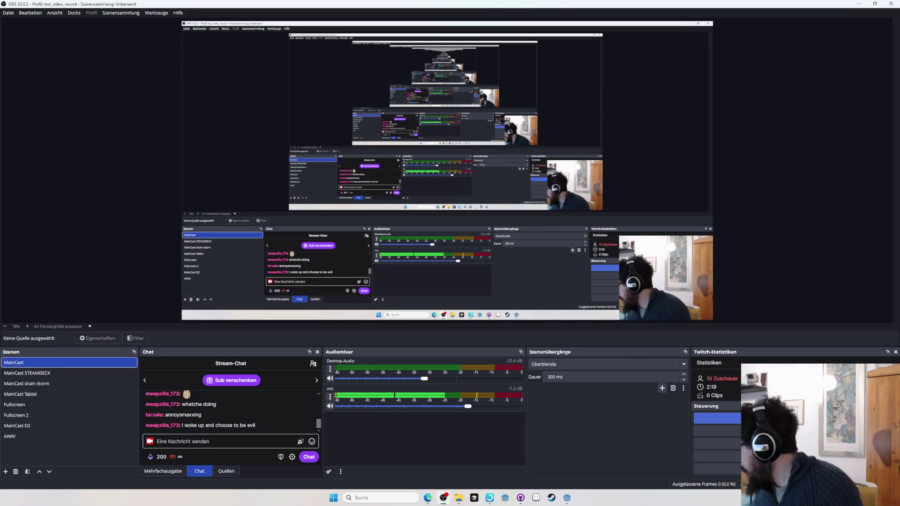
key(alt+Tab)
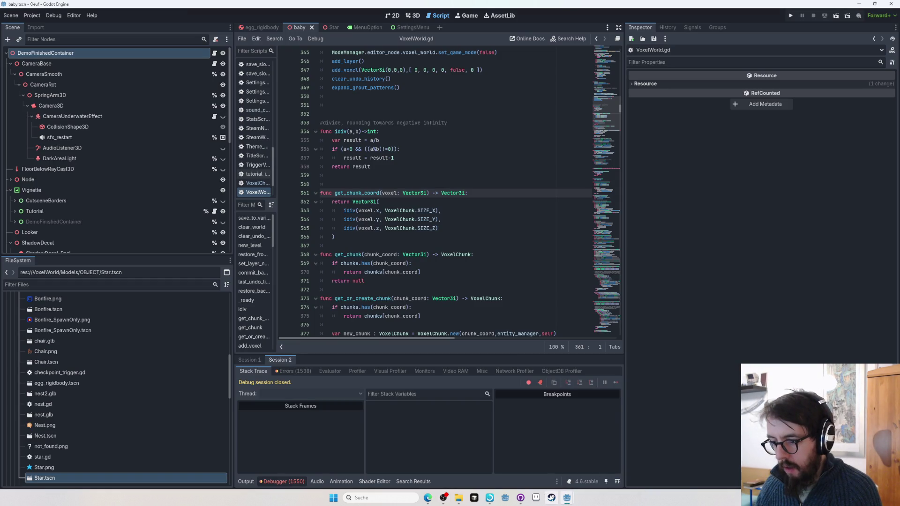
click(551, 498)
Run Oeuf from the editor and open Multiplayer > Create Internet Game.
key(alt+Tab)
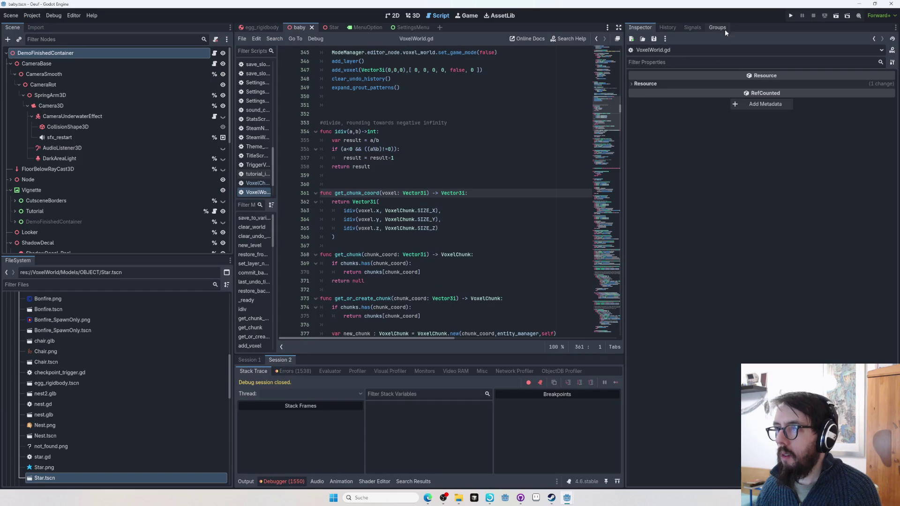
click(789, 16)
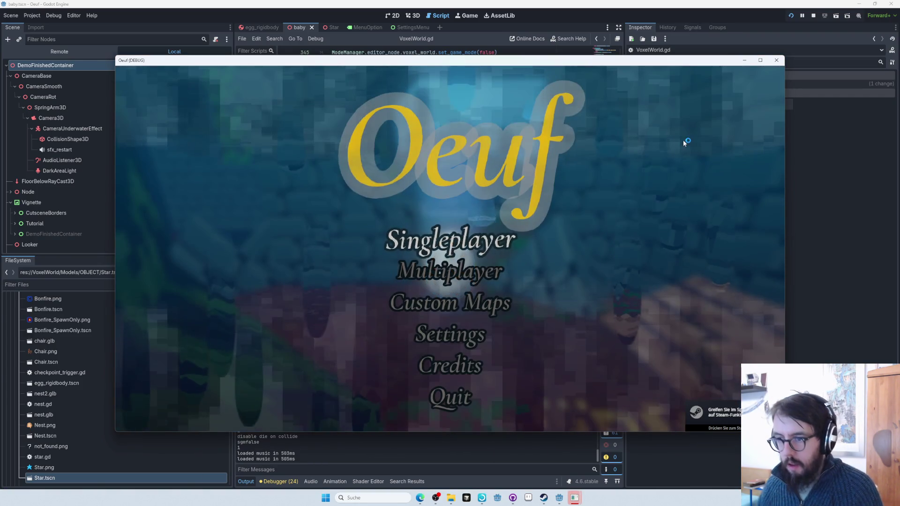
click(480, 266)
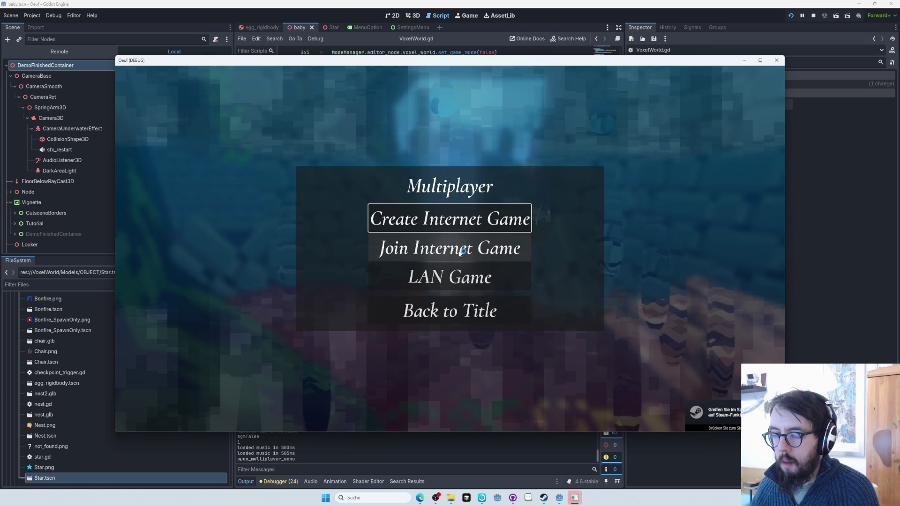
click(454, 225)
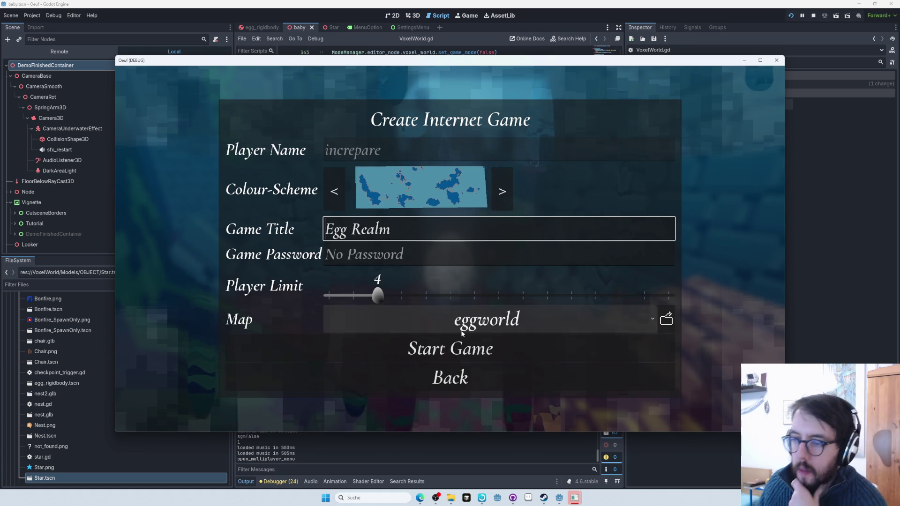
Cycle through the colour schemes and settle on tan and brown.
click(503, 189)
click(502, 188)
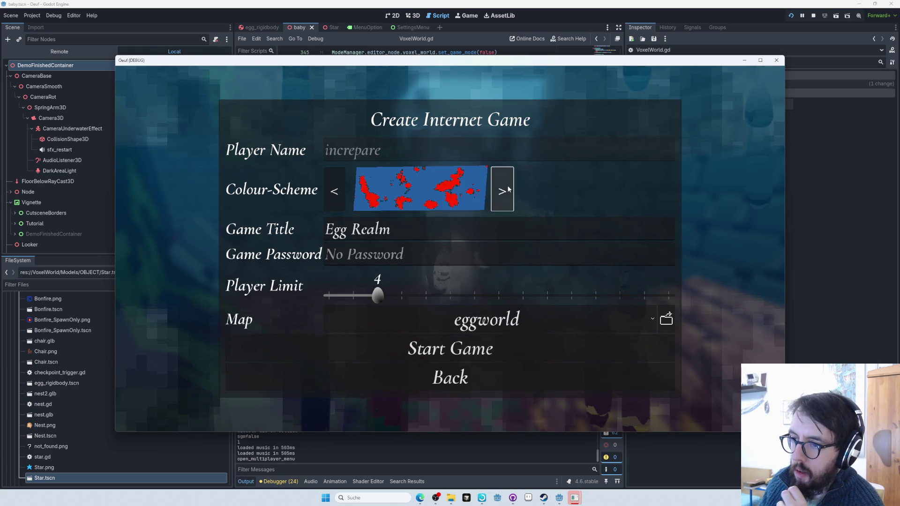
click(335, 191)
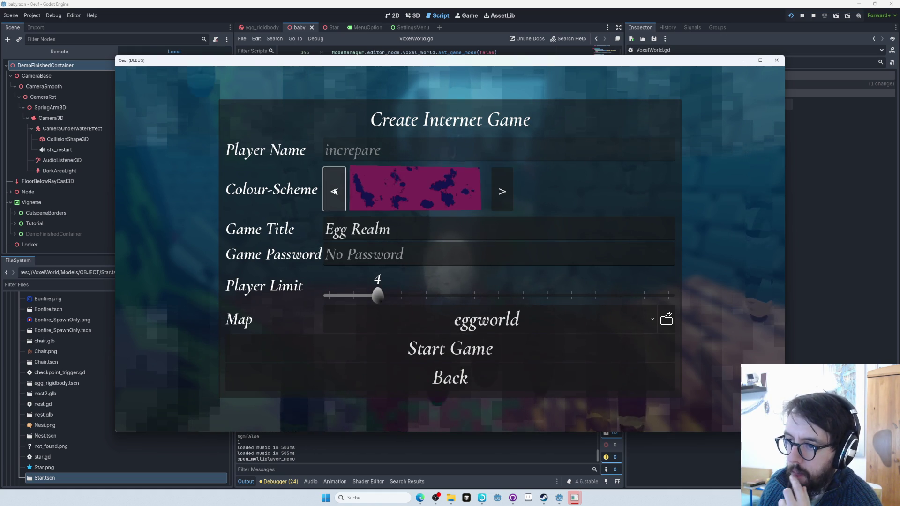
click(506, 189)
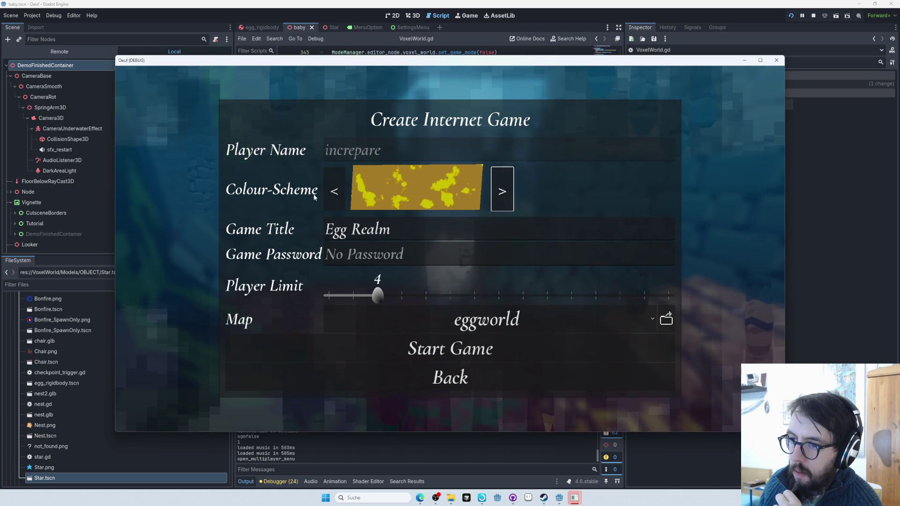
click(332, 192)
click(332, 191)
click(332, 192)
click(332, 191)
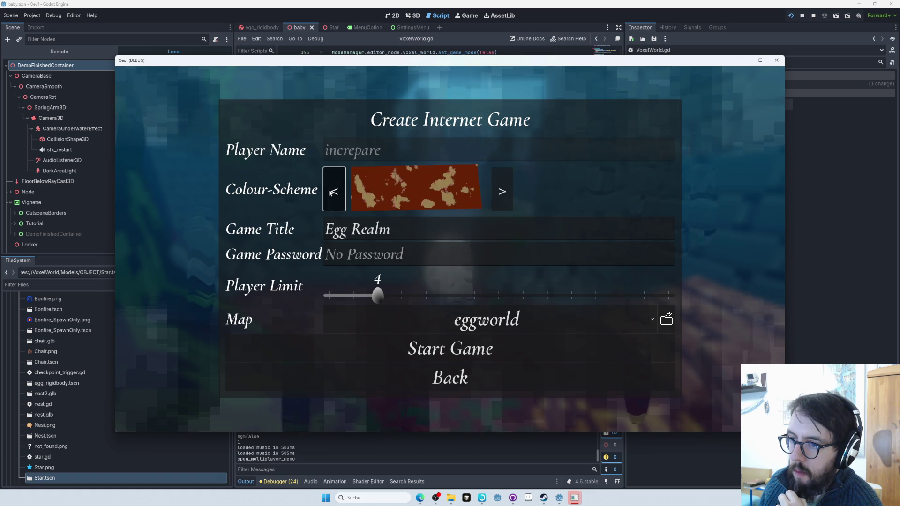
click(332, 192)
click(331, 192)
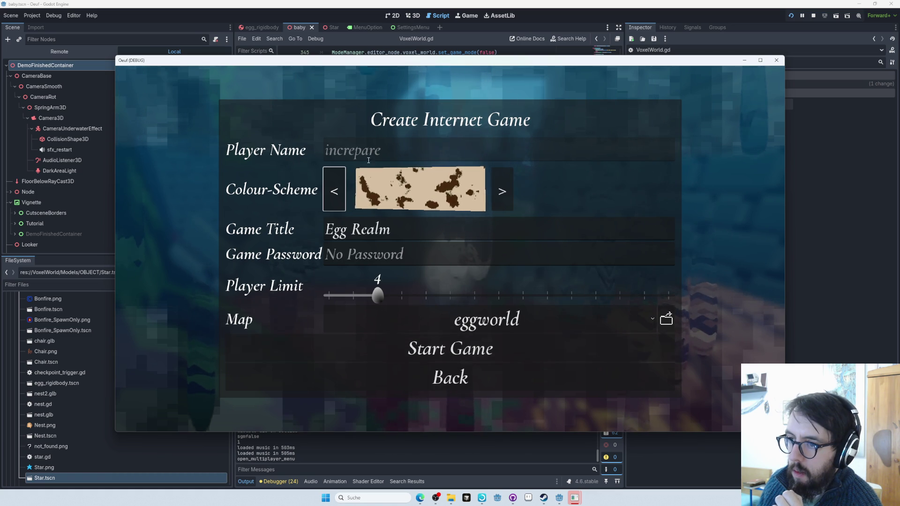
Host the internet game on eggworld, then quit back to the title screen.
click(450, 354)
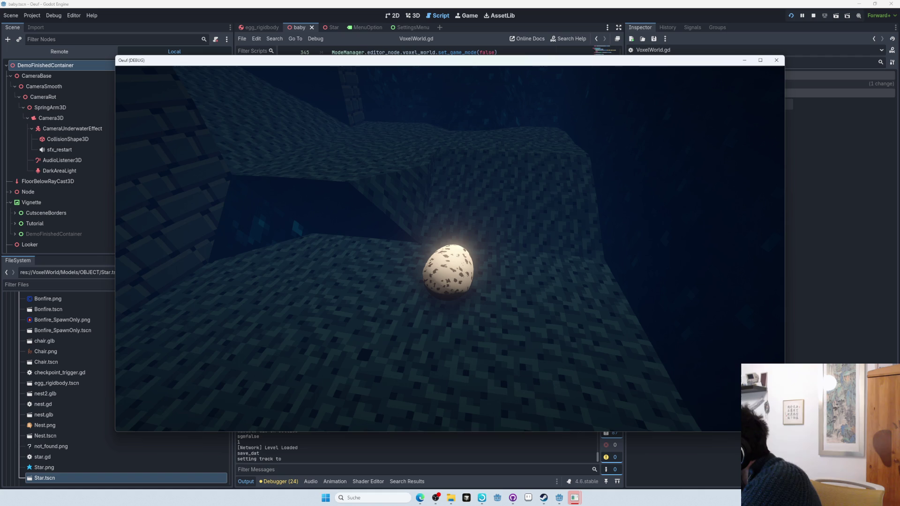
key(Escape)
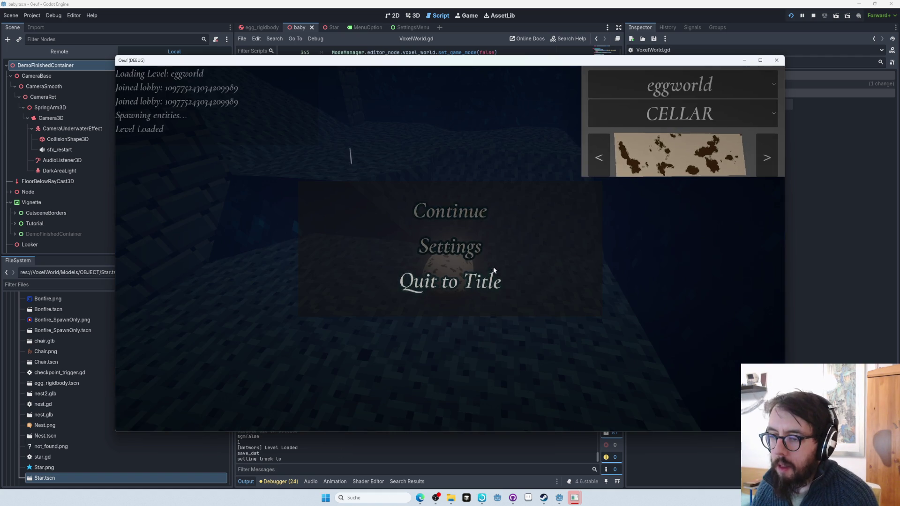
click(467, 293)
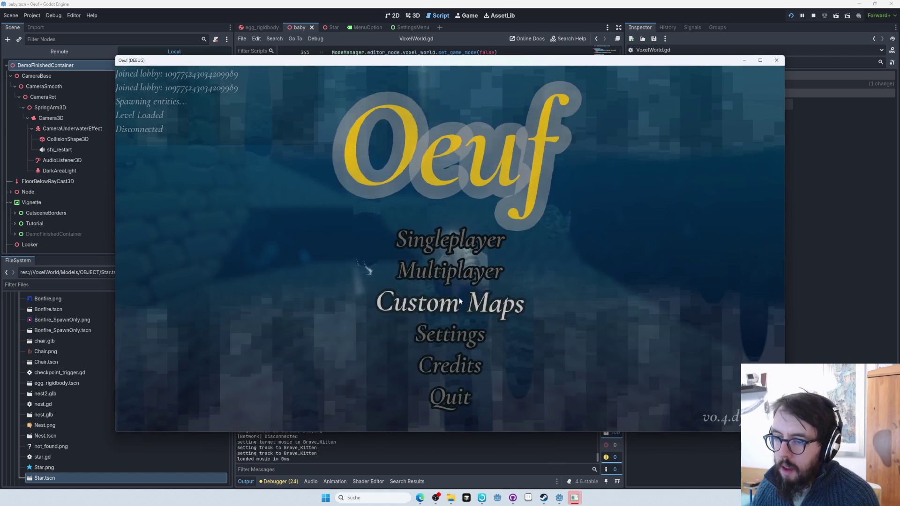
Host a LAN game on eggworld, port 34197, replacing the Player Name with the player's own name.
click(451, 272)
click(450, 276)
click(283, 220)
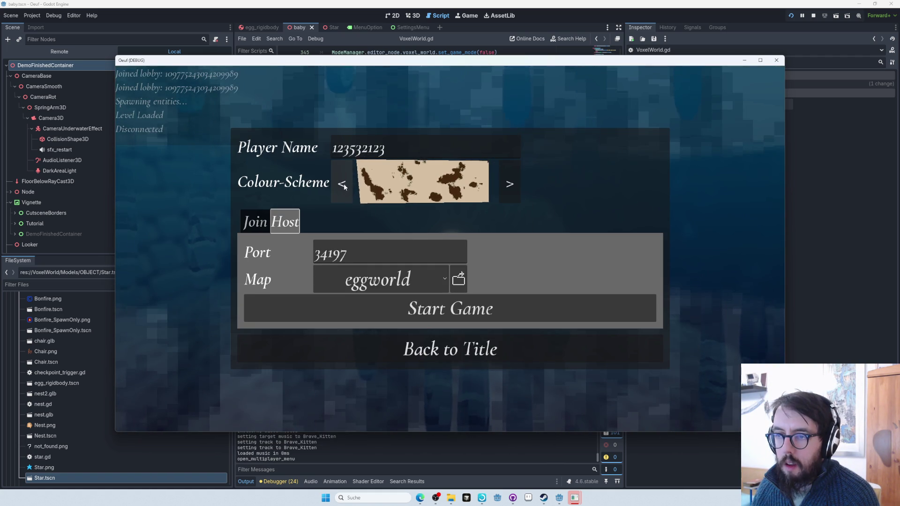
click(351, 149)
key(ctrl+a)
text(increpare)
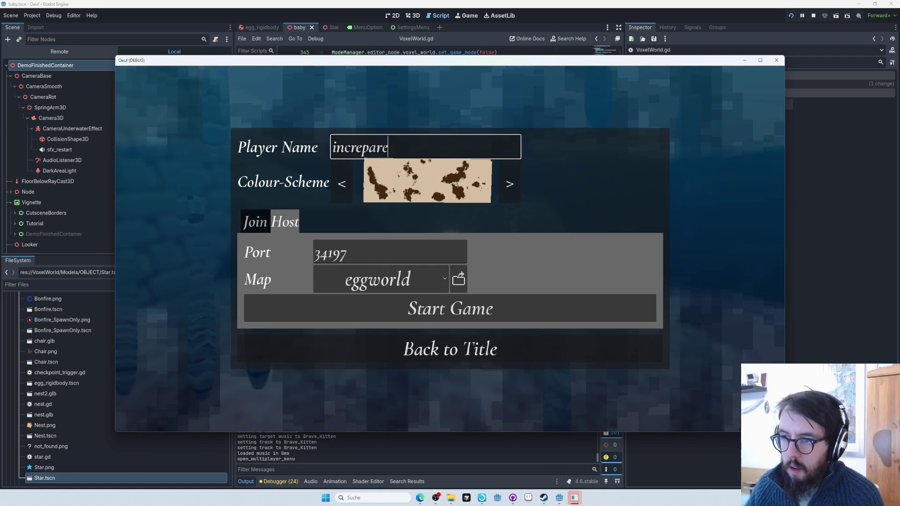
click(483, 307)
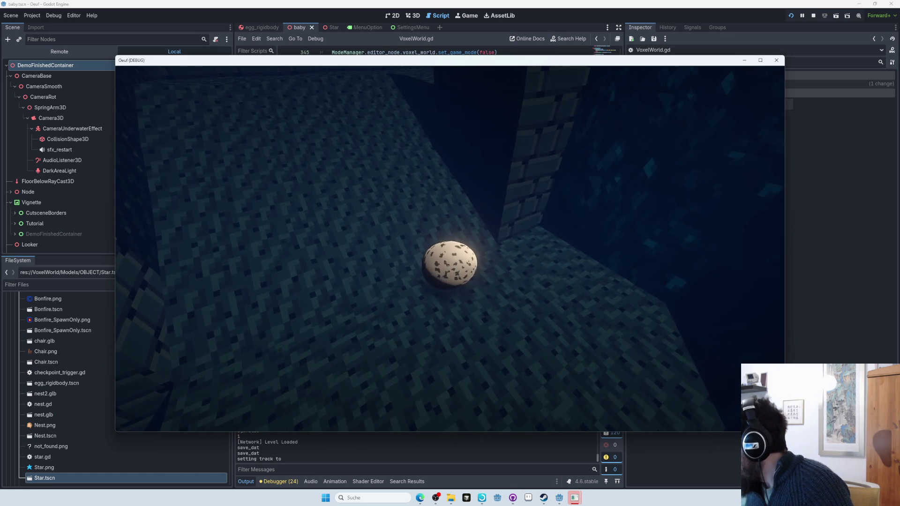
Open and close the in-game Settings, then quit the hosted game to the title screen.
key(Escape)
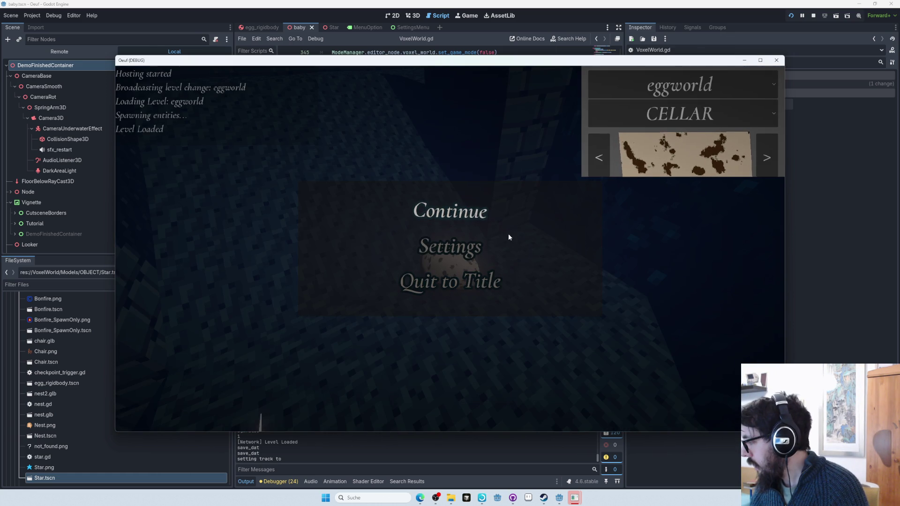
click(461, 248)
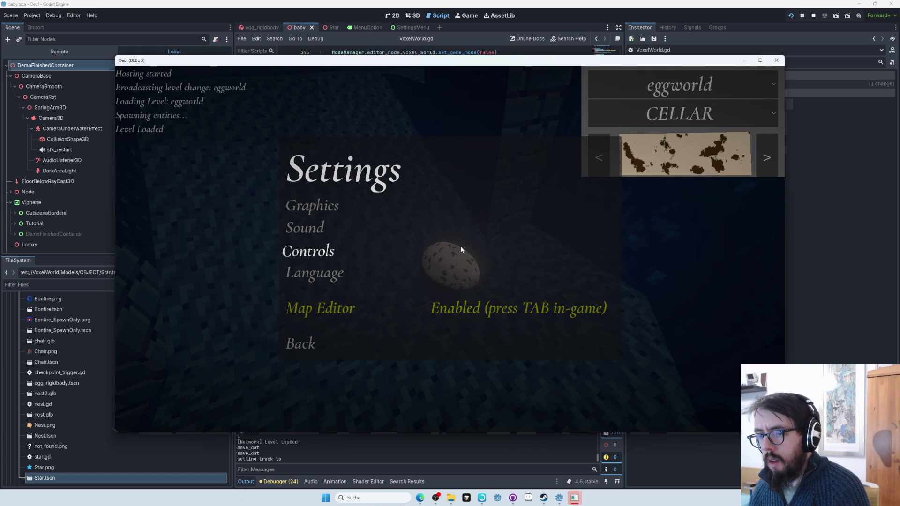
click(303, 347)
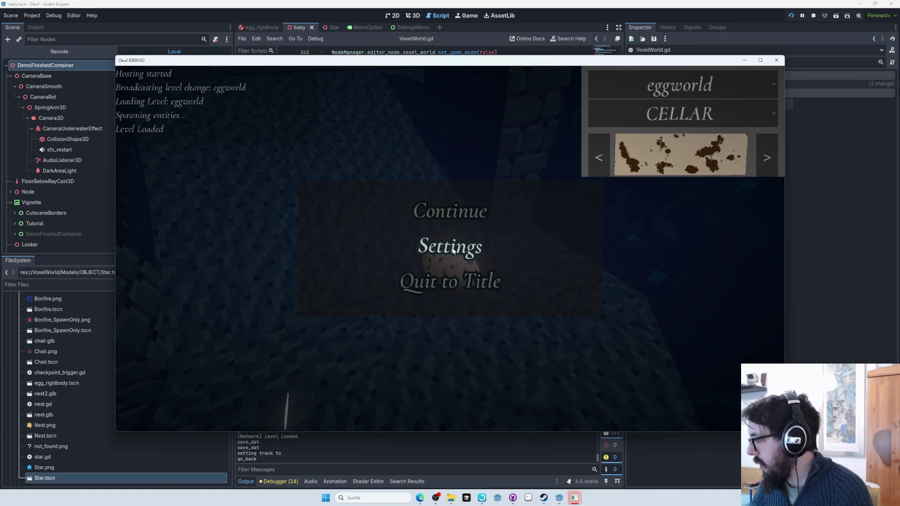
key(Escape)
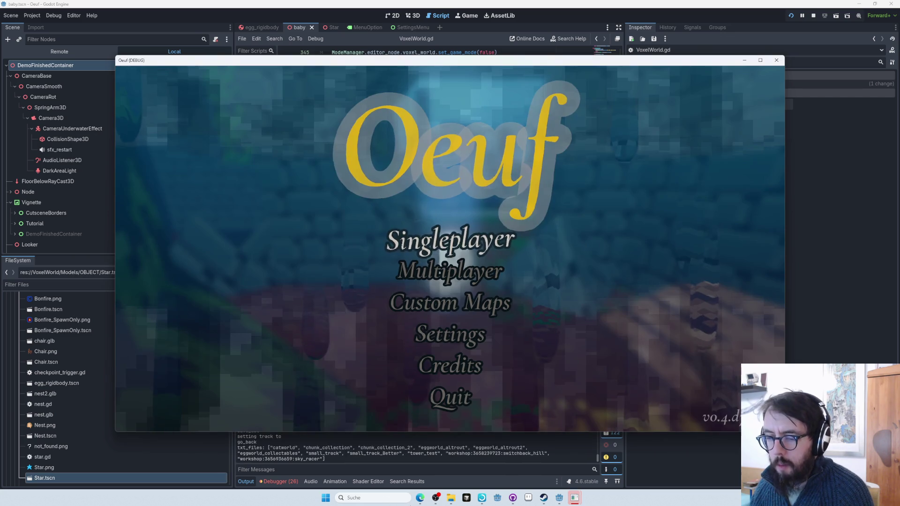
click(466, 498)
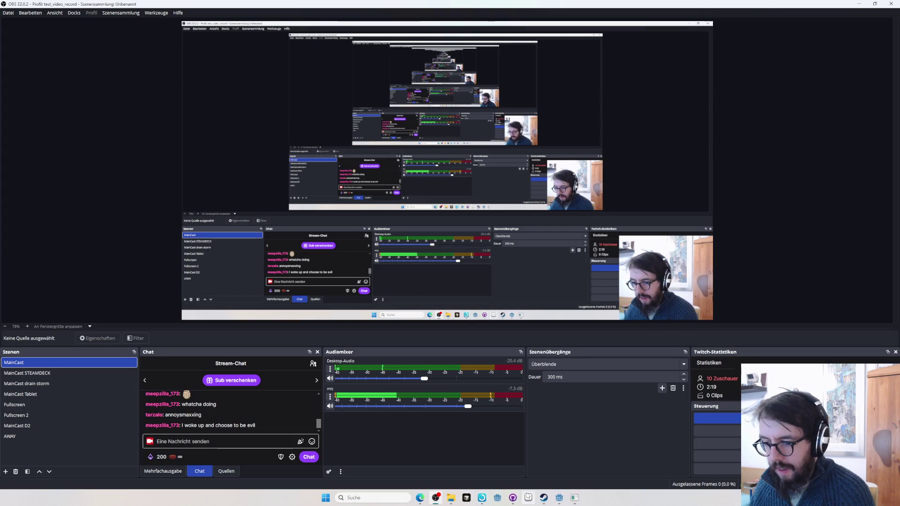
Run ipconfig in a terminal to find IPv4 address 192.168.178.137, then return to Oeuf.
click(326, 497)
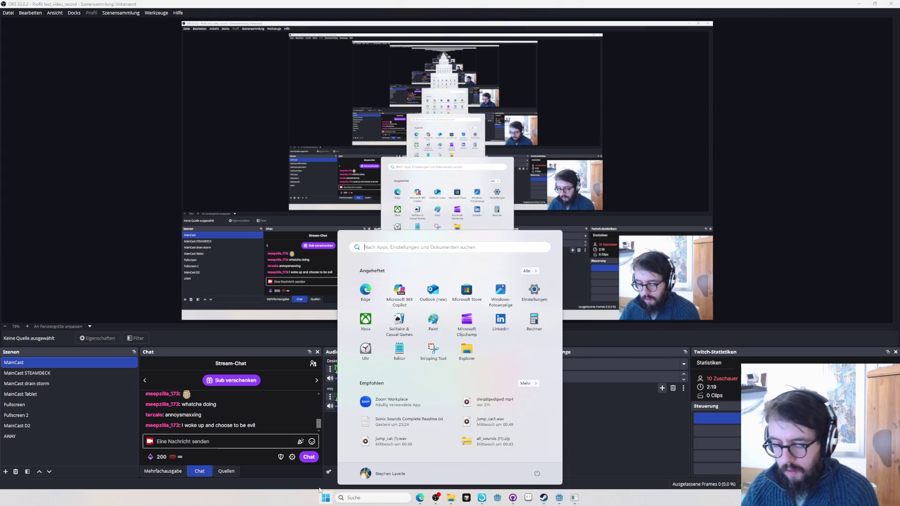
text(termin)
key(Return)
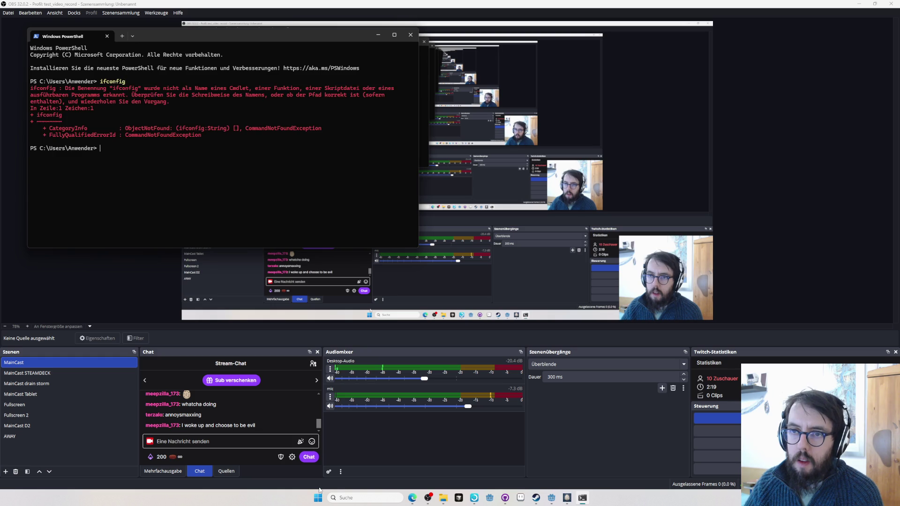
text(ipconfig)
key(Return)
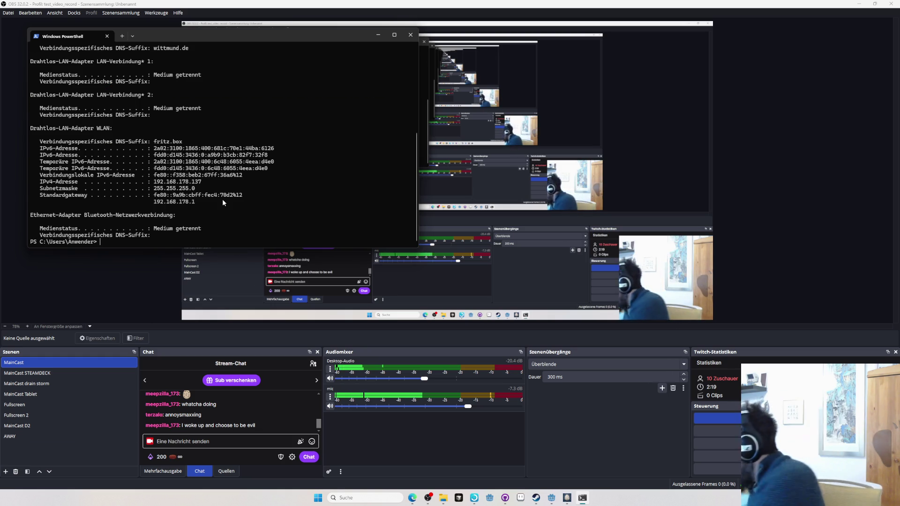
key(alt+Tab)
key(Tab)
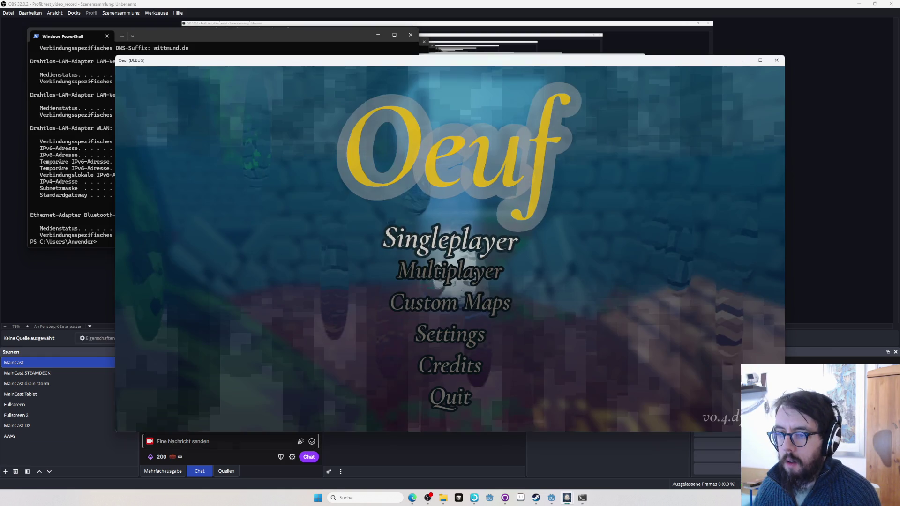
Start a new game on the custom map chunk_collection_2, then quit it to the title screen.
click(450, 271)
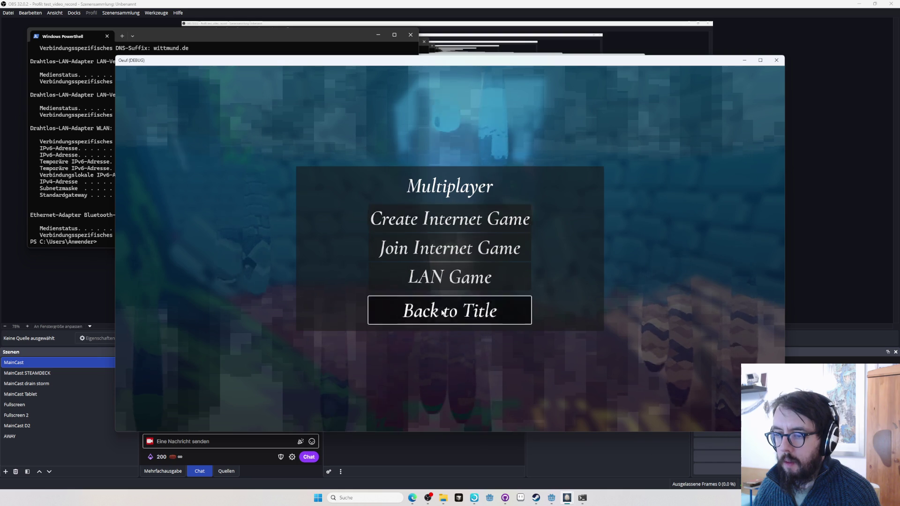
click(442, 312)
click(439, 300)
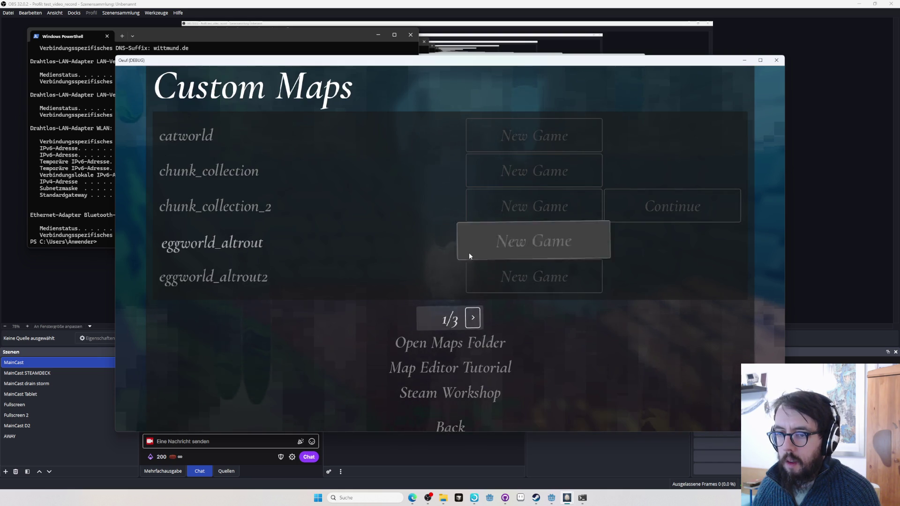
click(474, 319)
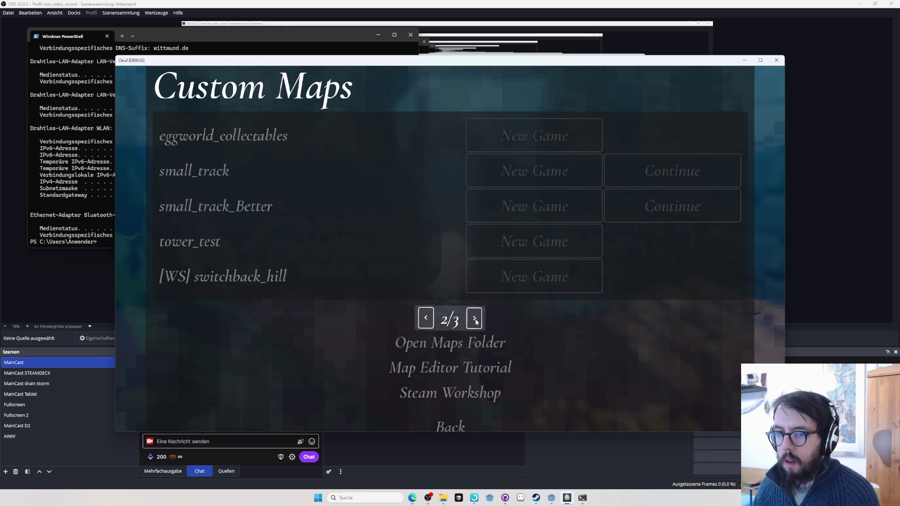
click(426, 317)
click(471, 192)
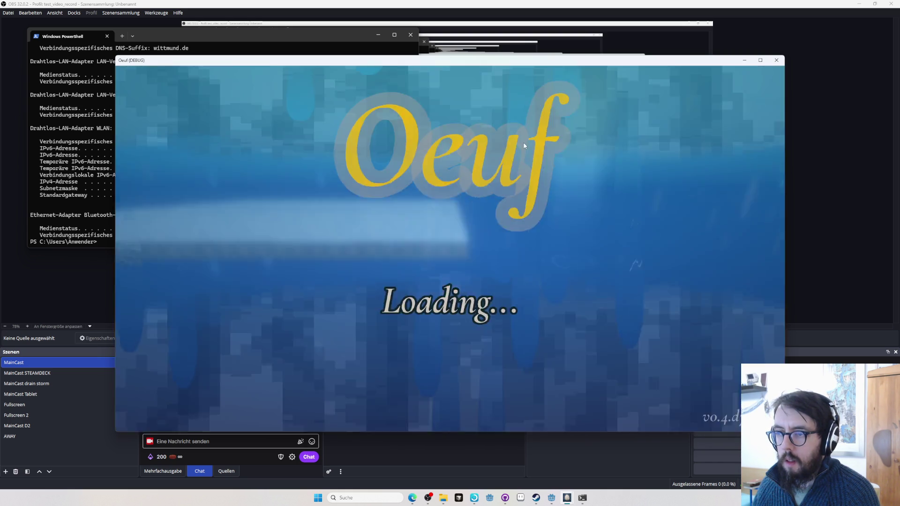
key(Escape)
click(431, 281)
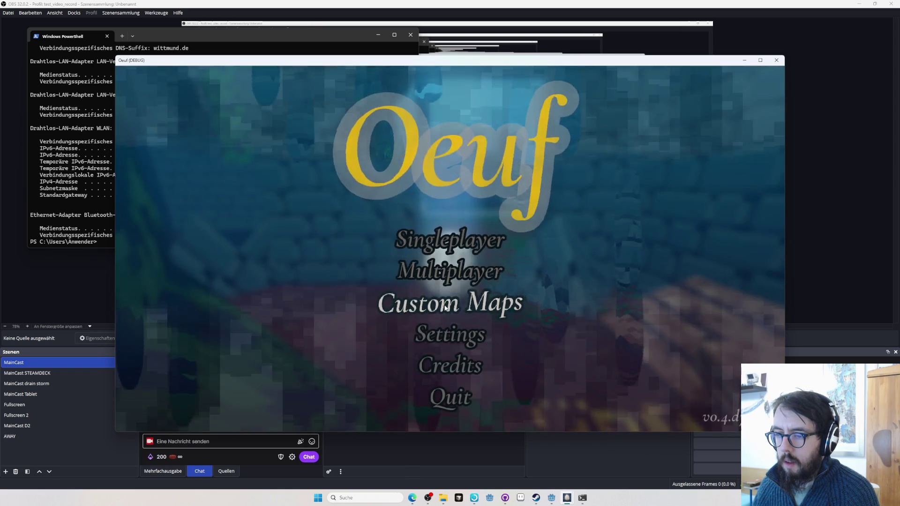
Back out of the custom maps screen and open the LAN game setup.
click(450, 304)
key(Escape)
click(434, 274)
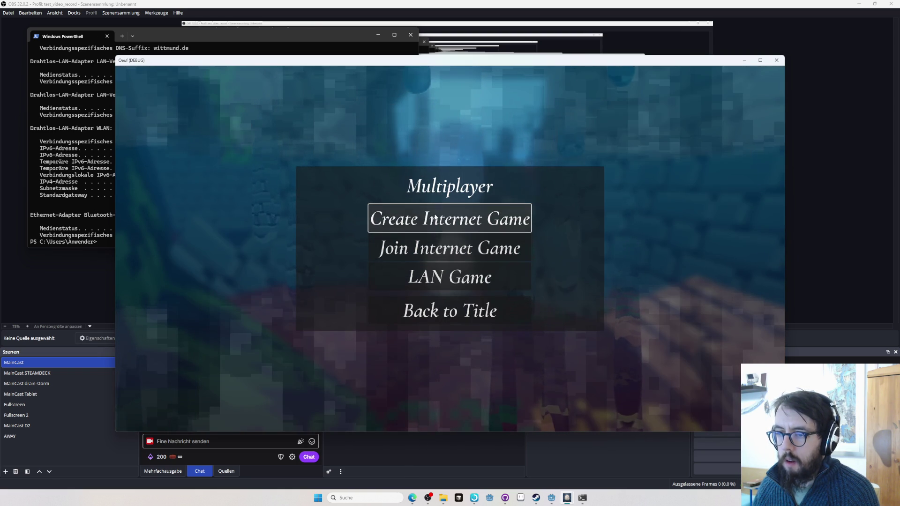
click(438, 286)
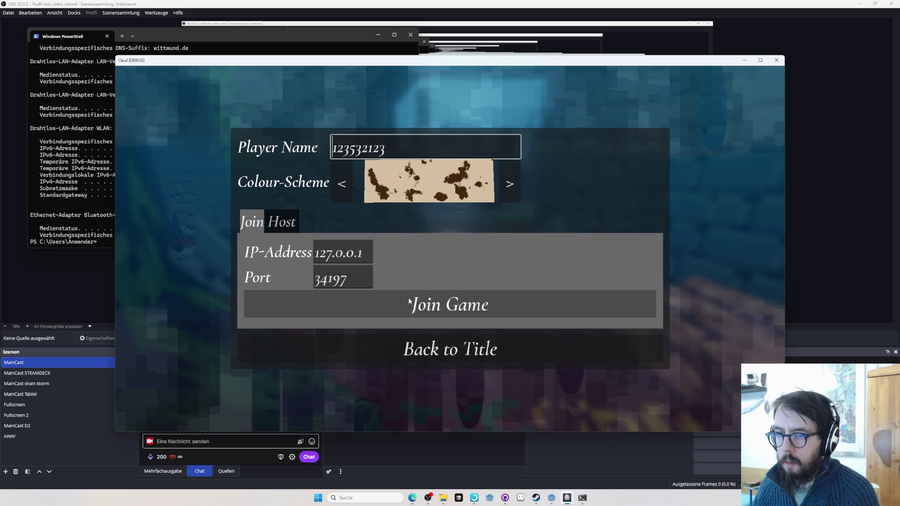
Host eggworld on port 34197 under the player's own name, retrying Start Game until it launches.
click(282, 220)
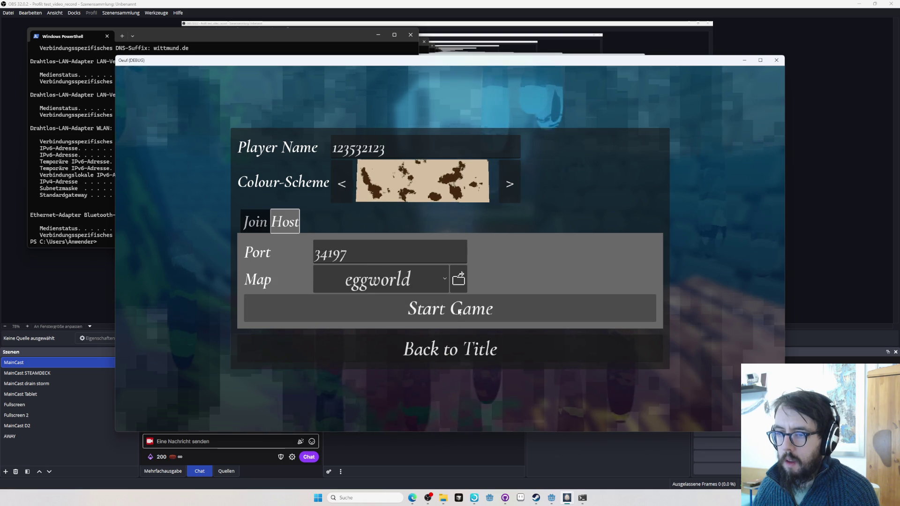
click(369, 148)
double_click(369, 148)
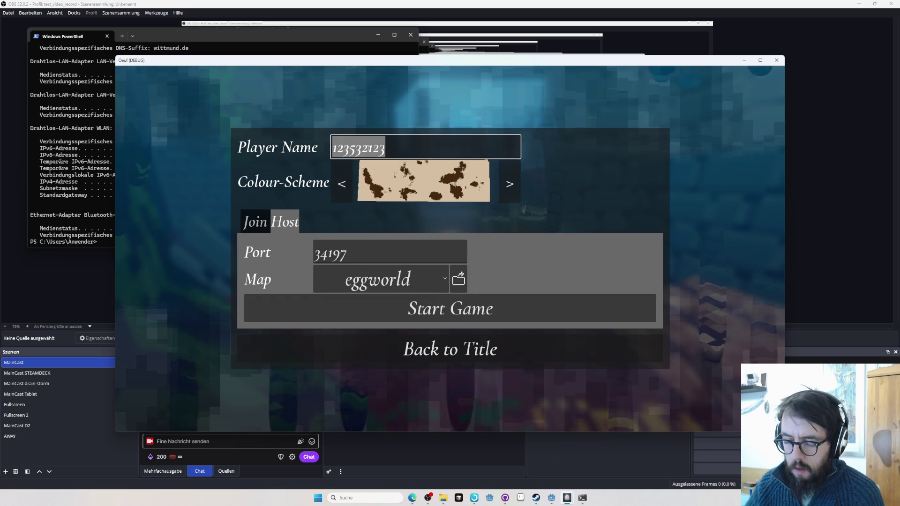
text(increpare)
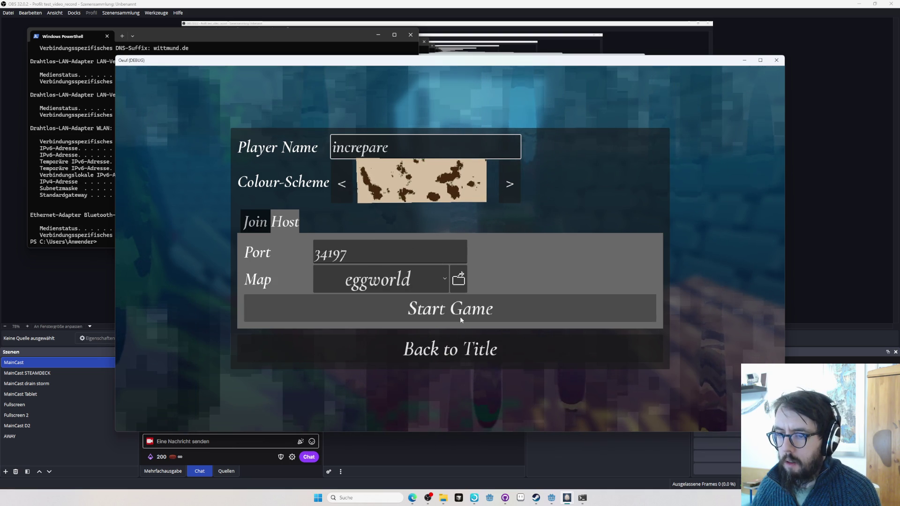
click(461, 318)
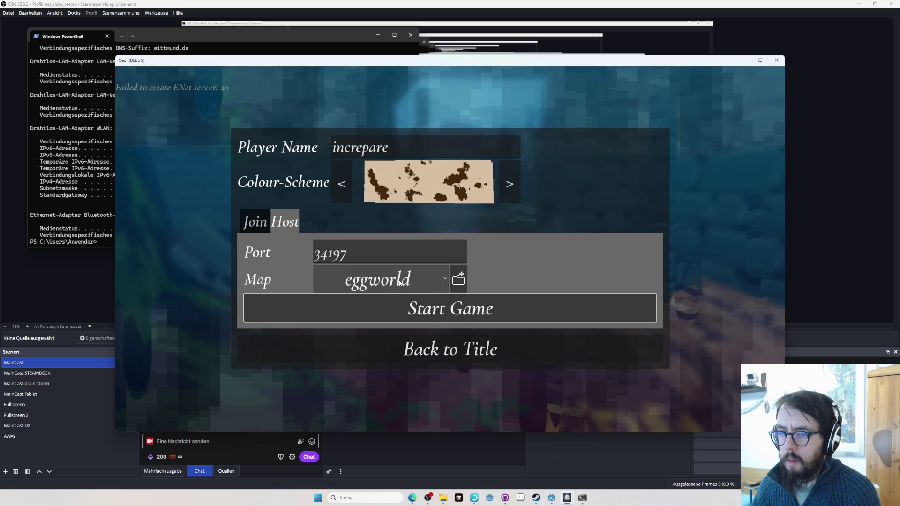
click(444, 313)
click(445, 313)
click(444, 313)
click(445, 313)
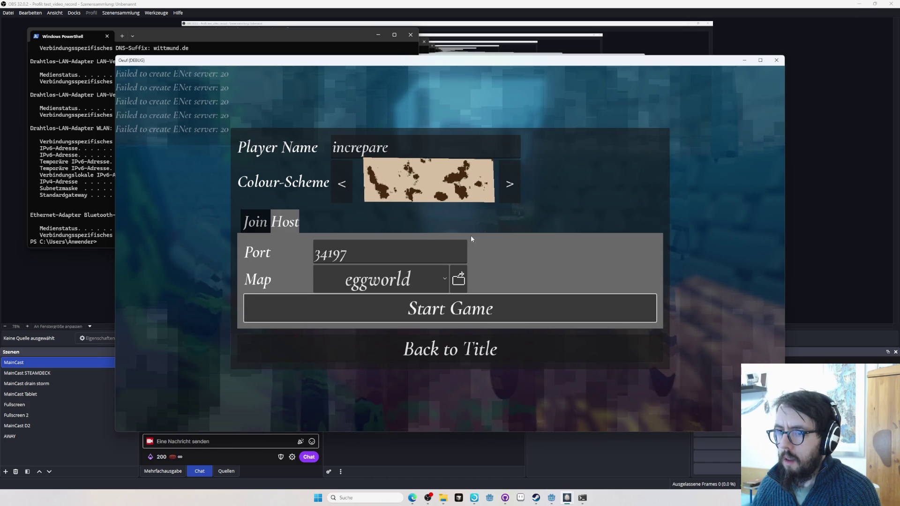
key(alt+Tab)
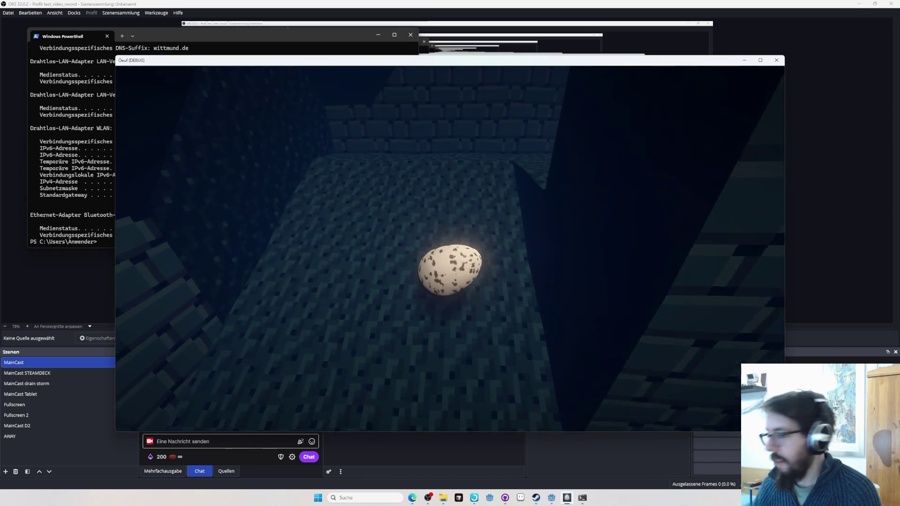
Check the PowerShell network details, then return to the game window.
key(alt+Tab)
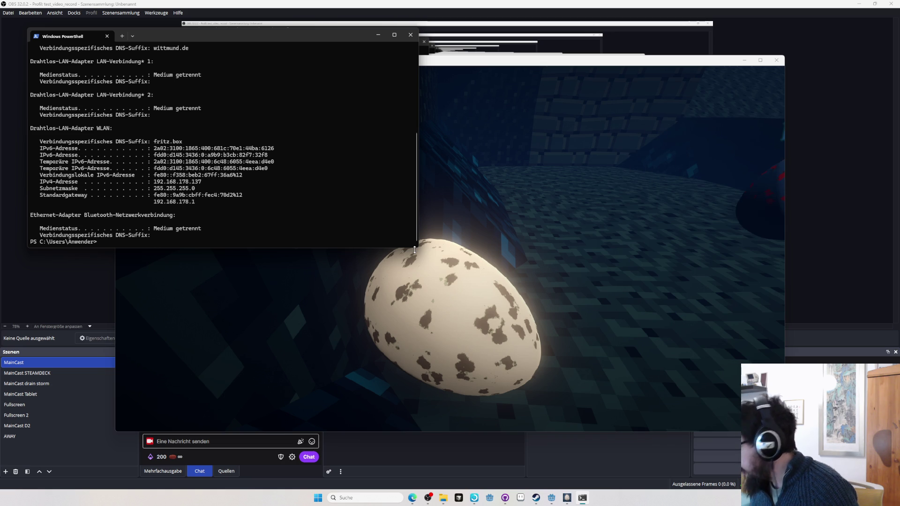
key(alt+Tab)
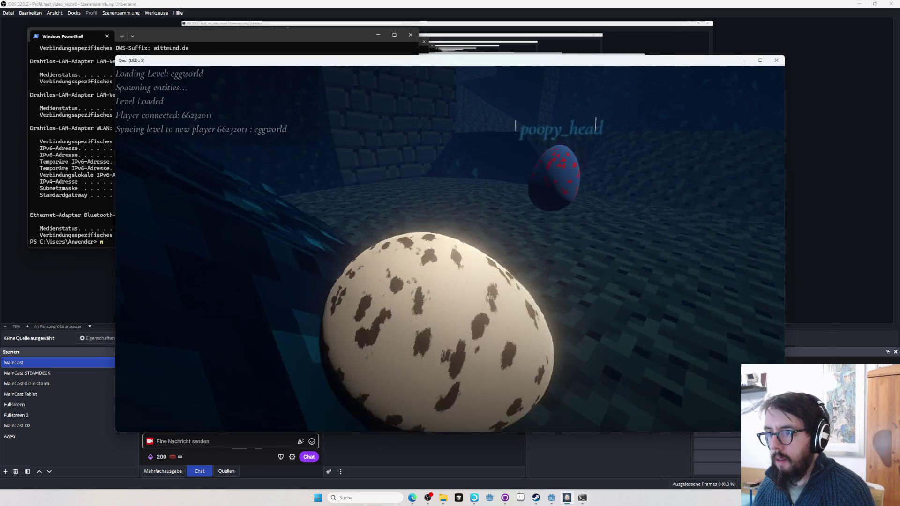
Roll the egg past the second player's egg through the corridors into the rainy courtyard, then pause.
key(w)
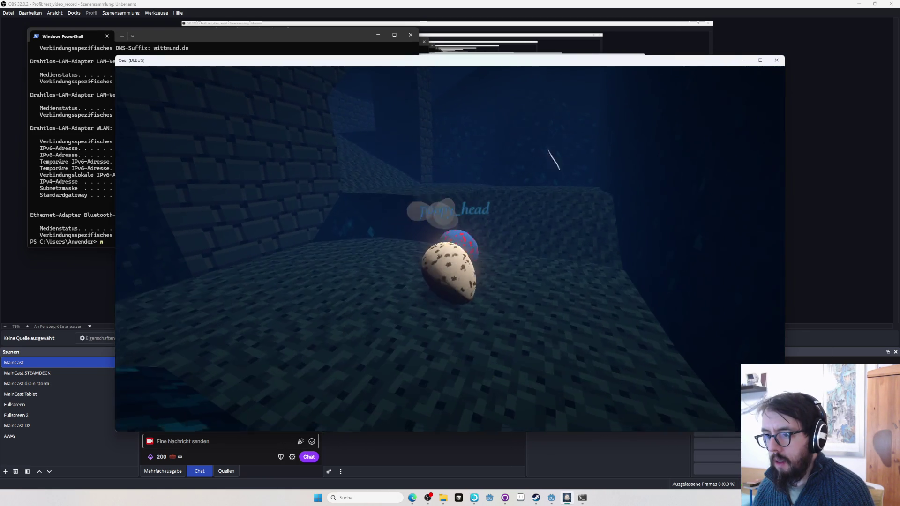
key(w)
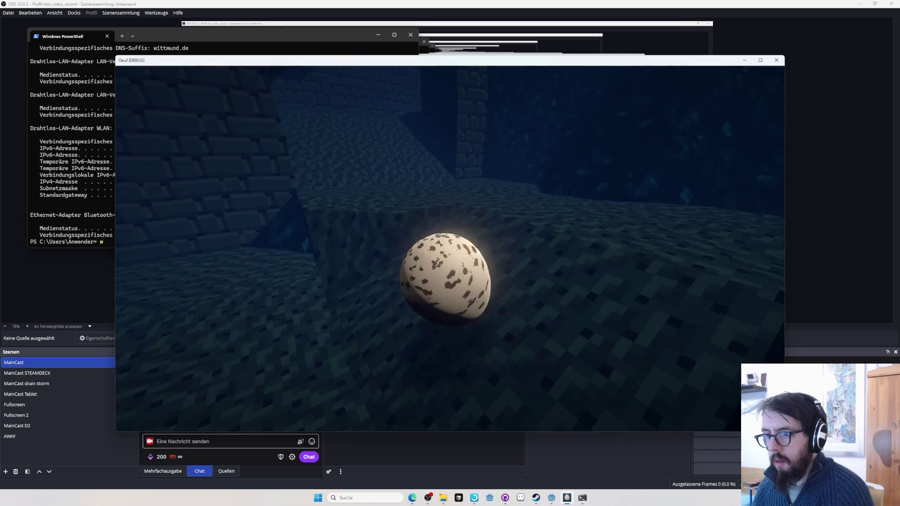
key(w)
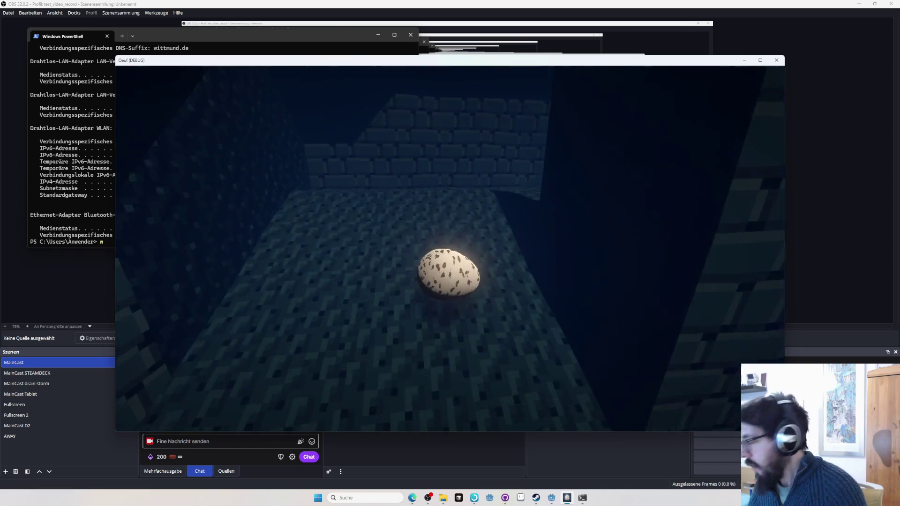
key(w)
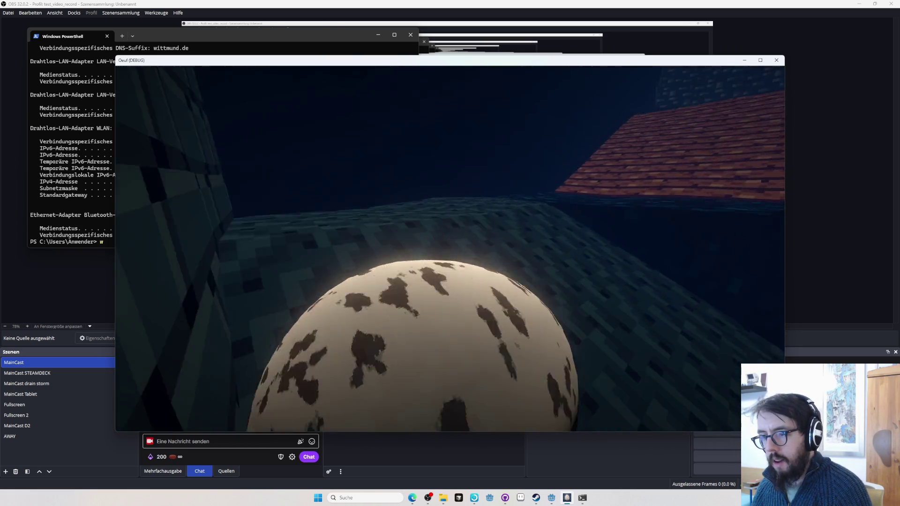
key(w)
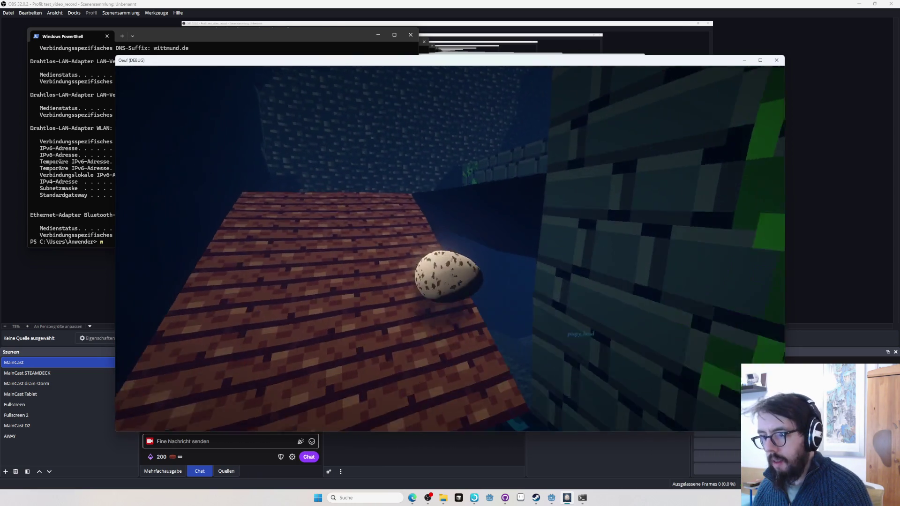
key(w)
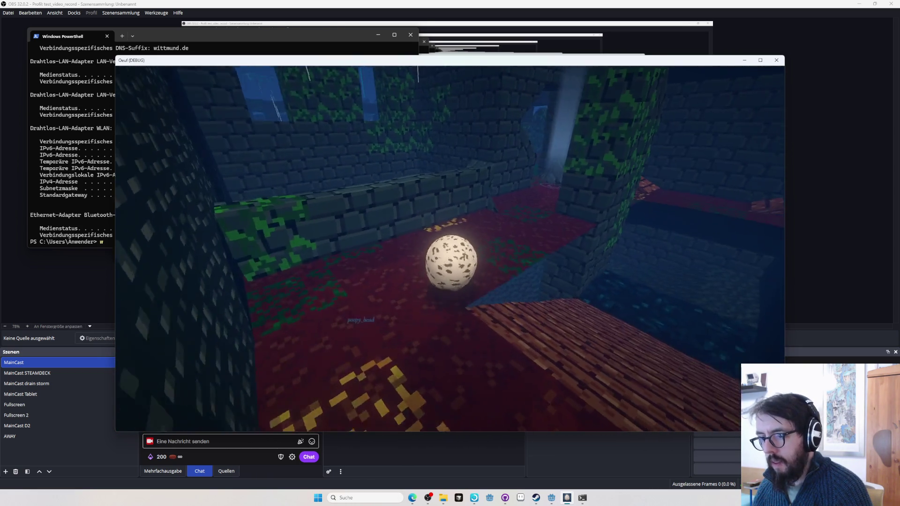
key(w)
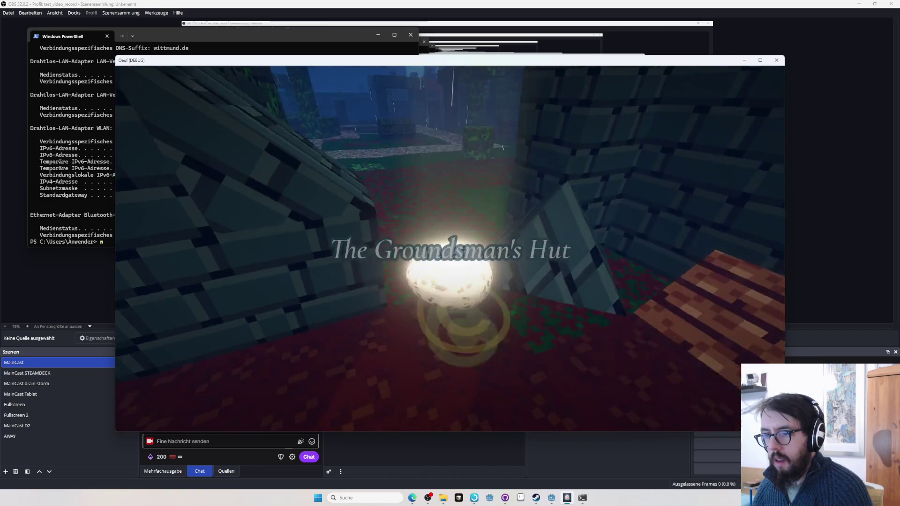
key(w)
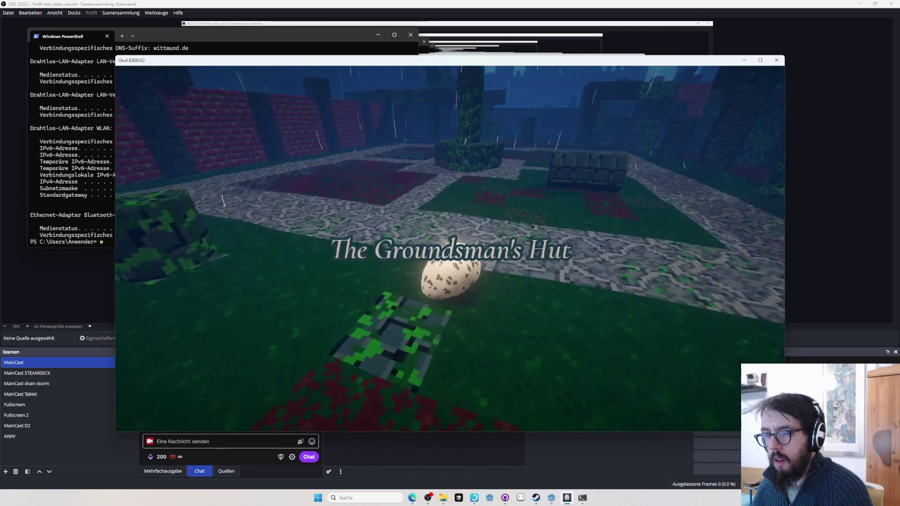
key(w)
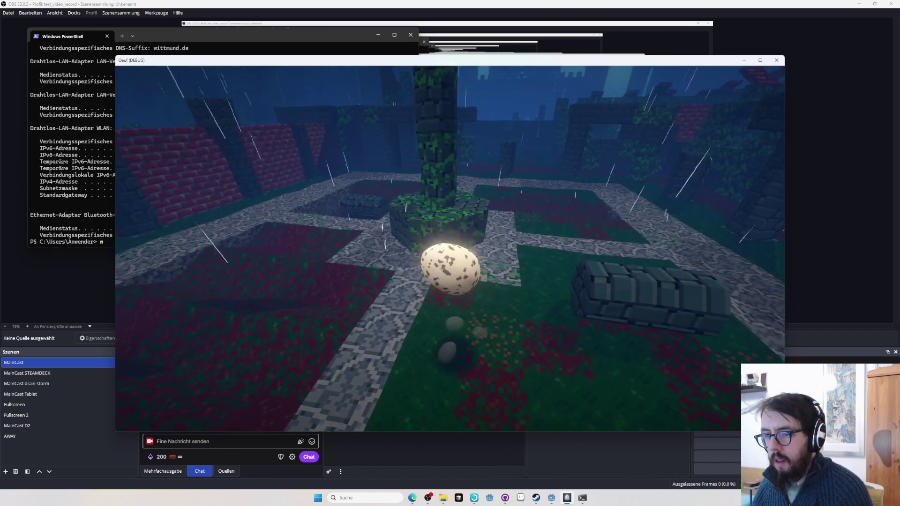
key(Escape)
Set the Jump SFX sound to Egg, resume the game, and toggle fullscreen with F11.
click(453, 253)
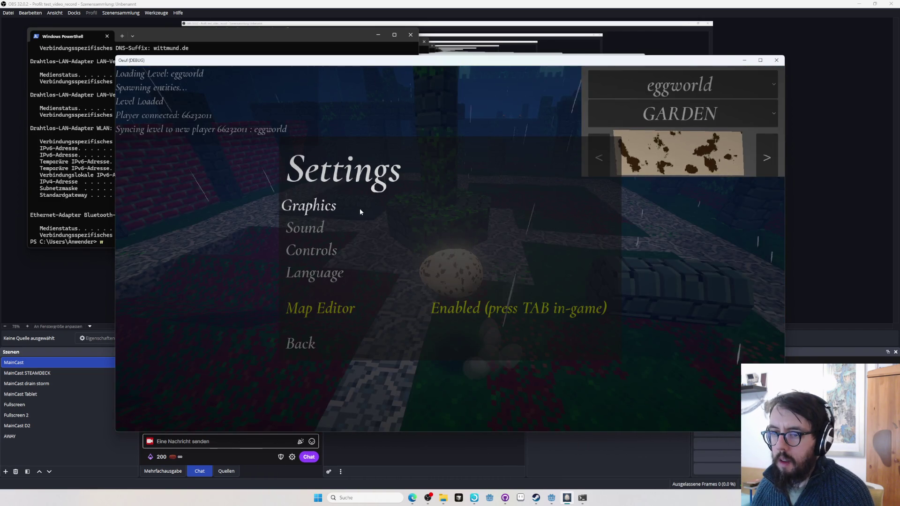
click(361, 230)
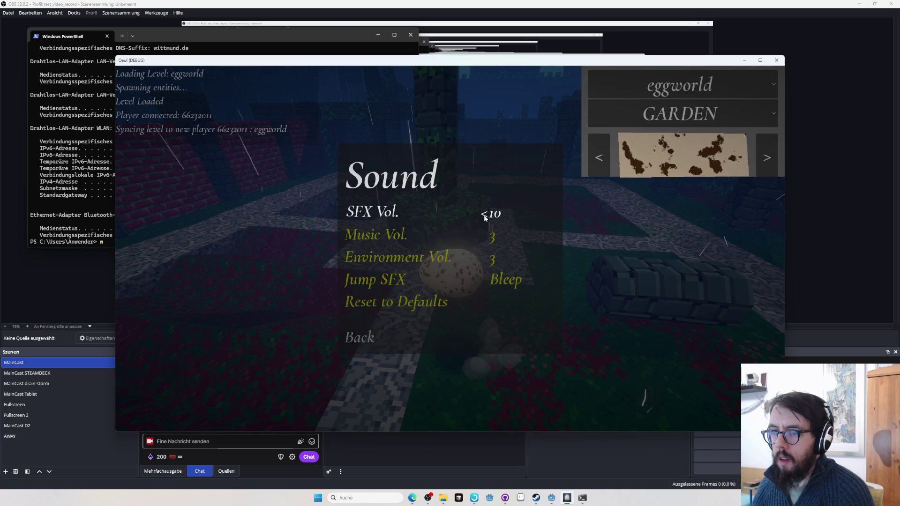
click(485, 281)
click(485, 281)
click(485, 281)
click(484, 281)
click(484, 282)
click(485, 281)
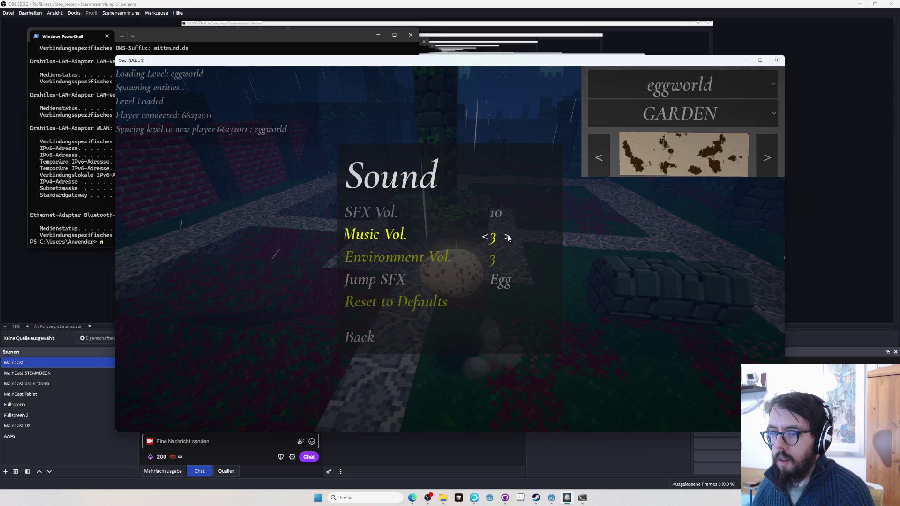
click(390, 329)
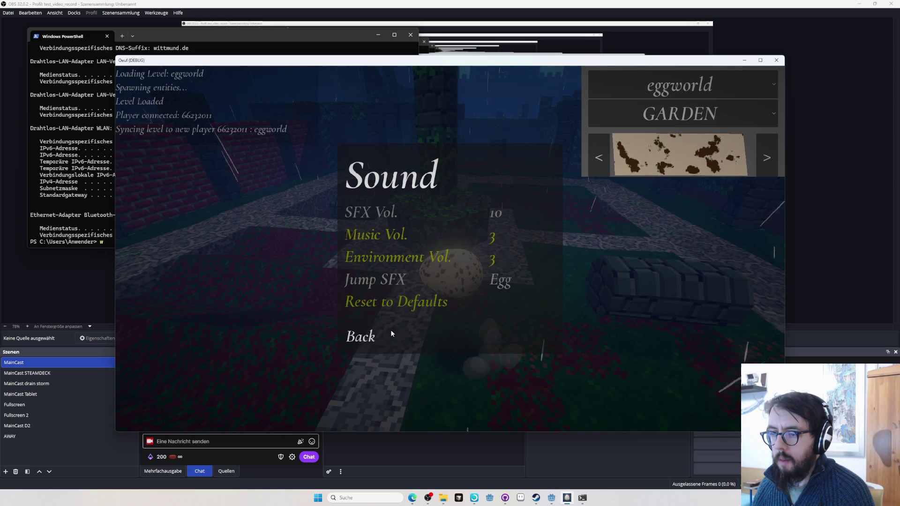
key(Escape)
key(Escape)
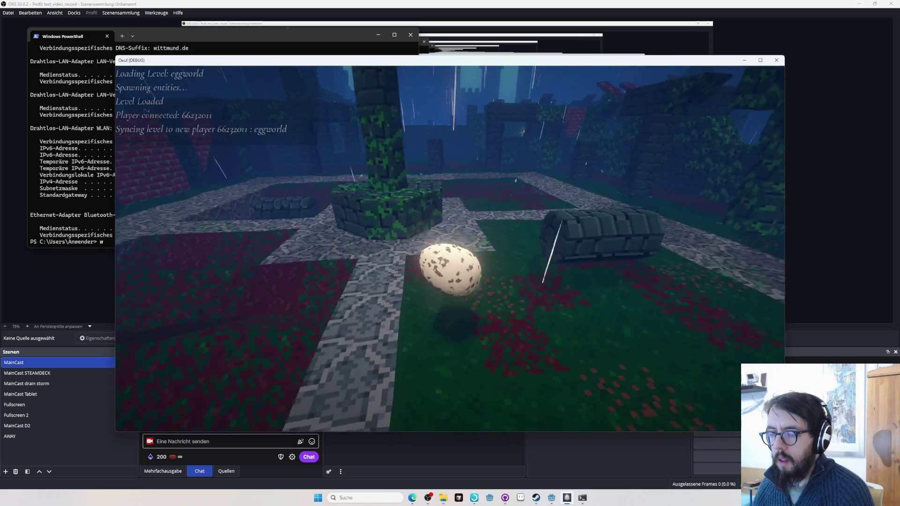
key(F11)
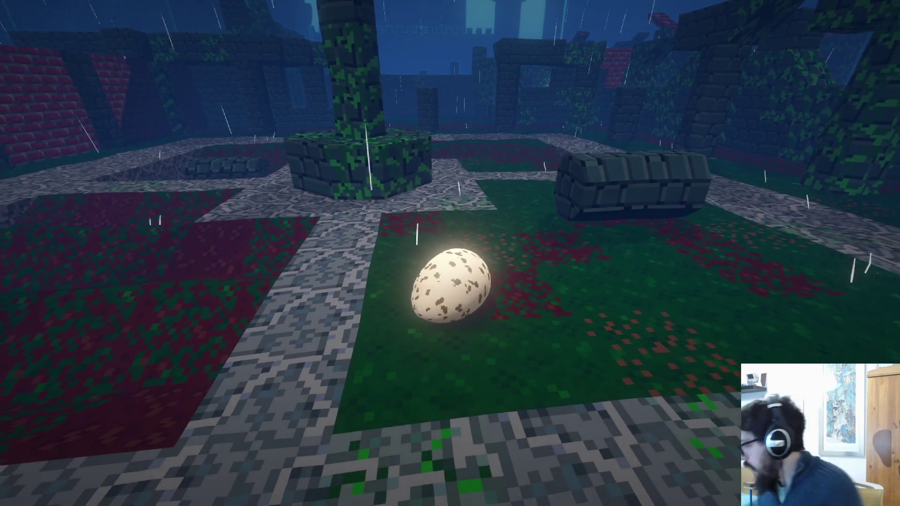